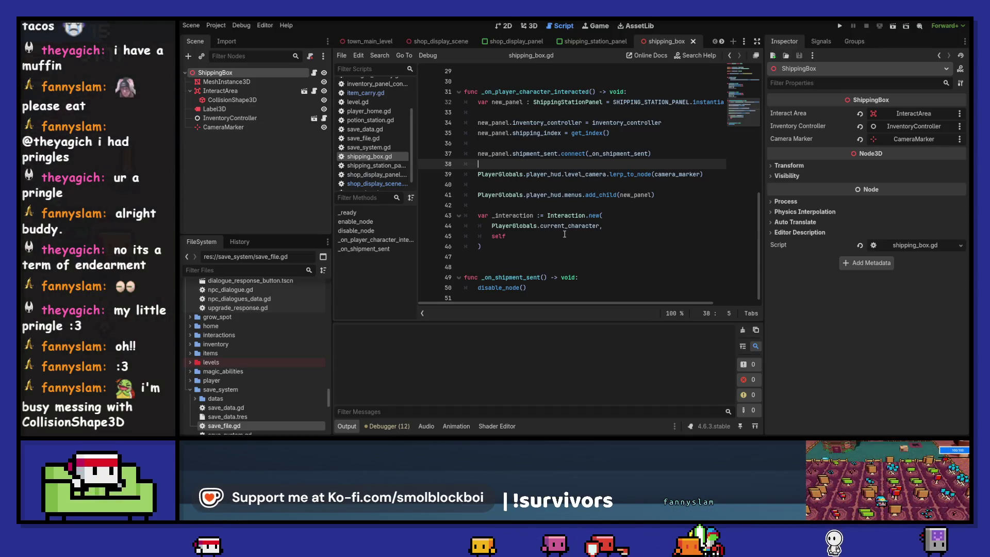
Switch to shipping_station_panel.gd and scroll up to _on_ship_button_pressed.
click(598, 40)
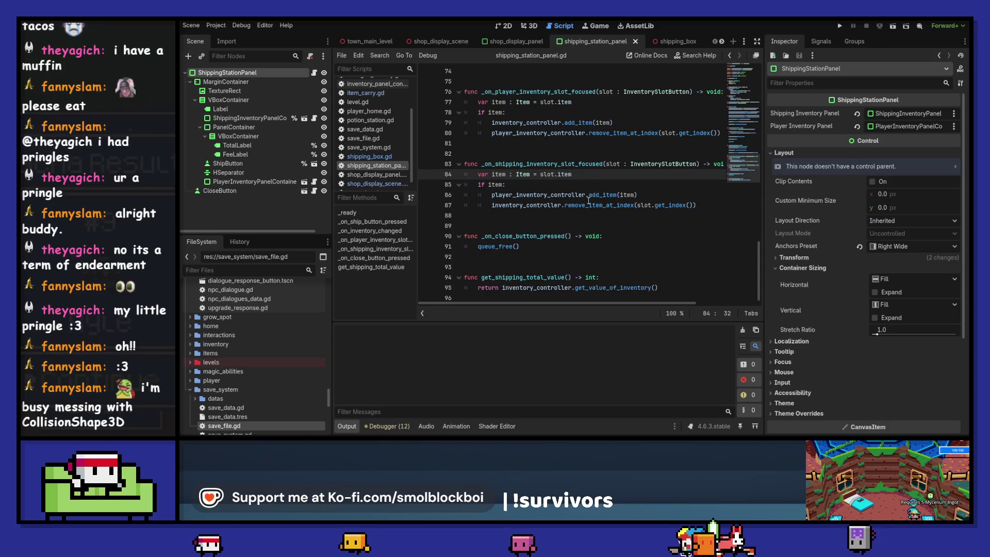
scroll(588, 201, up, 4)
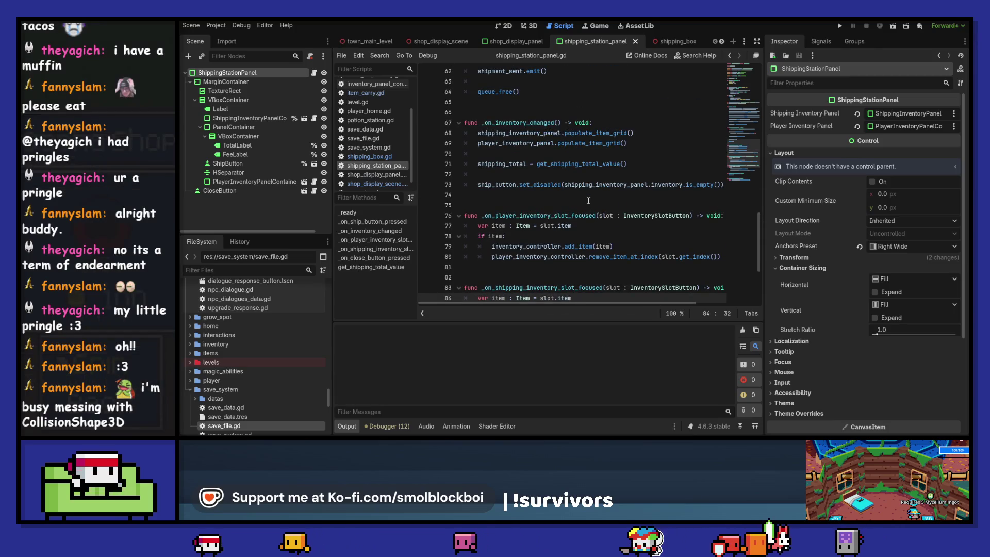
scroll(588, 200, up, 4)
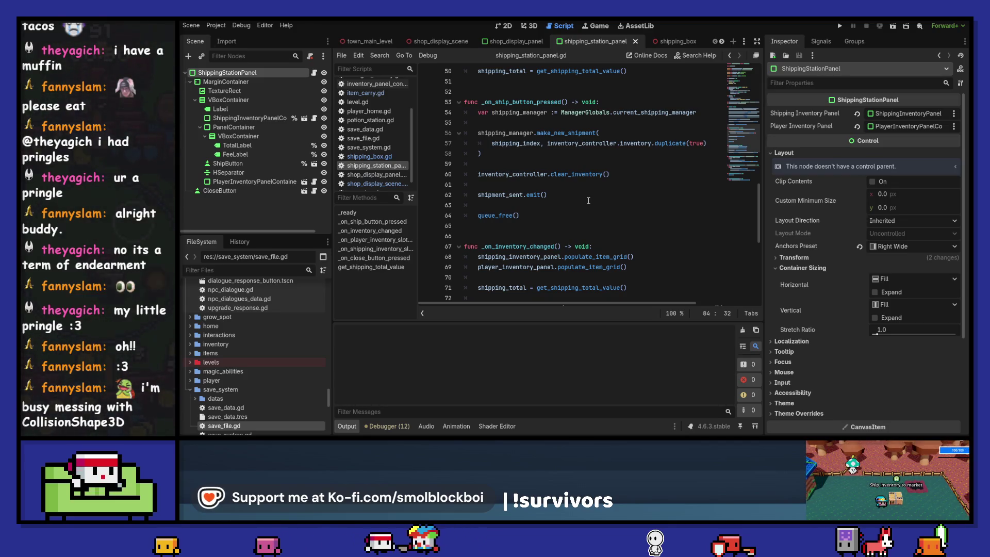
Jump to make_new_shipment's definition in shipping_manager.gd.
ctrl+click(556, 138)
scroll(587, 203, up, 15)
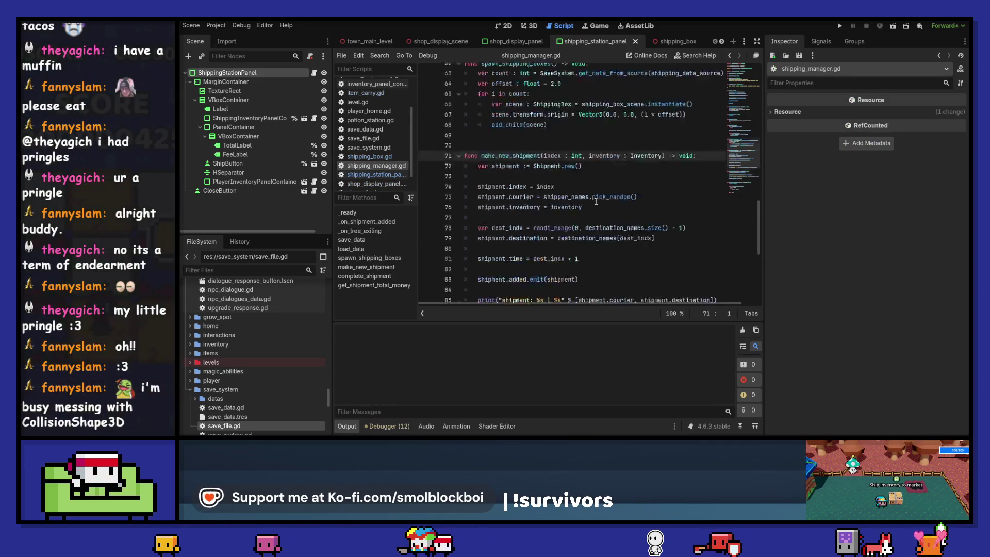
scroll(587, 203, up, 3)
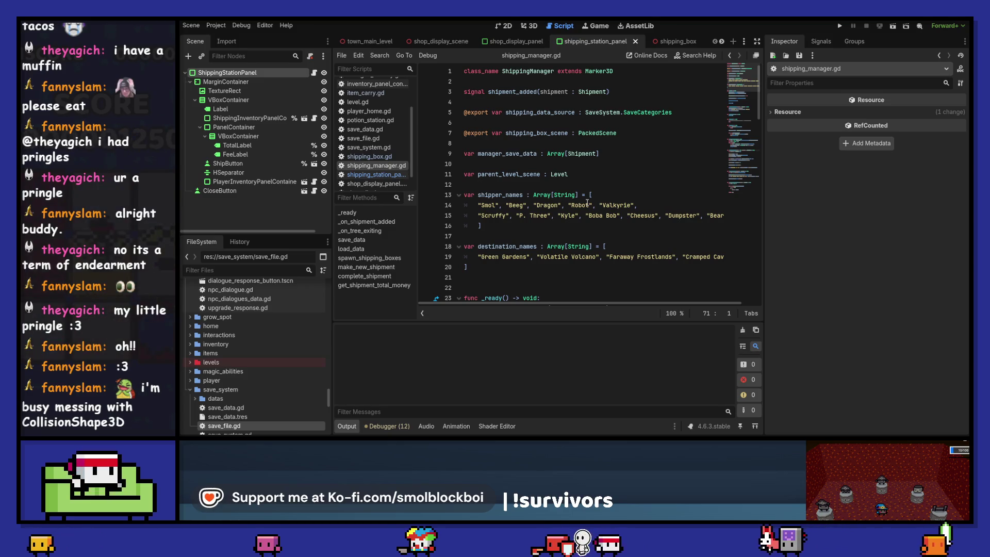
Inspect the shipping_data_source declaration, then open SaveSystem's get_data_from_source definition.
click(545, 113)
double_click(545, 113)
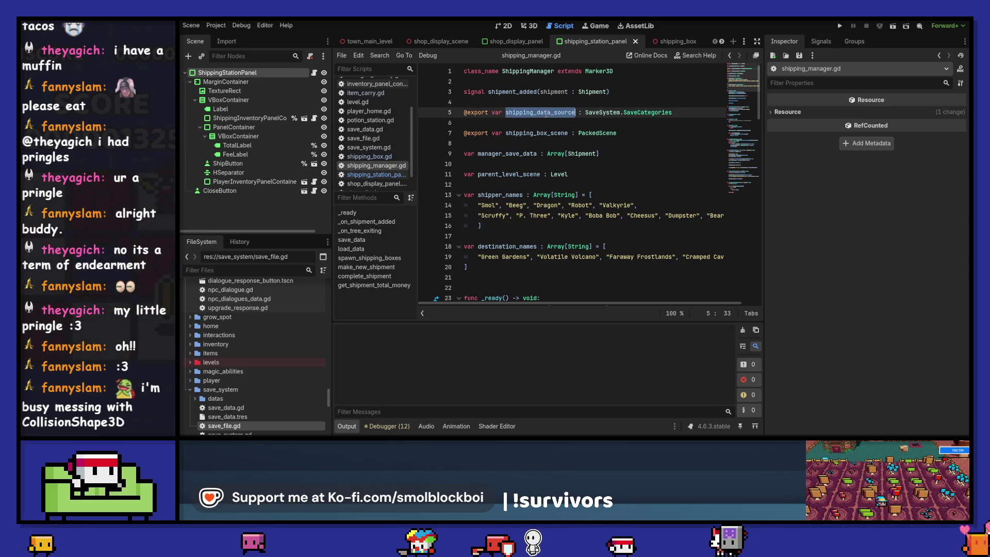
scroll(565, 189, down, 6)
scroll(565, 189, down, 12)
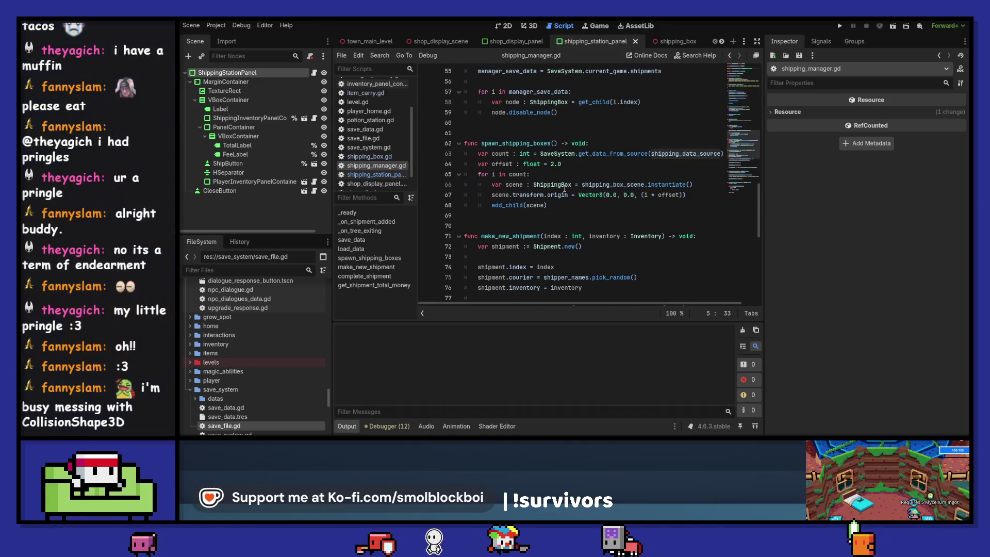
ctrl+click(620, 155)
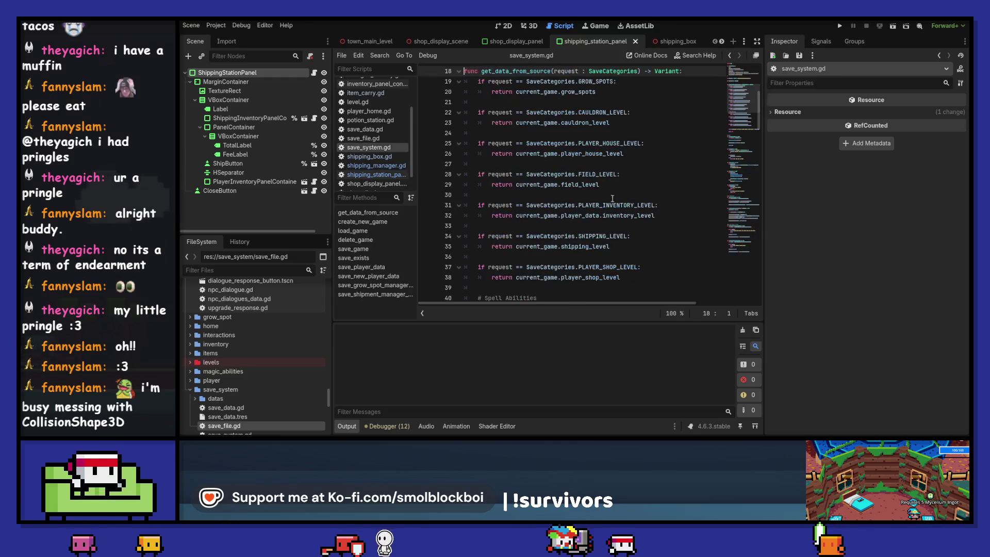
scroll(609, 212, up, 2)
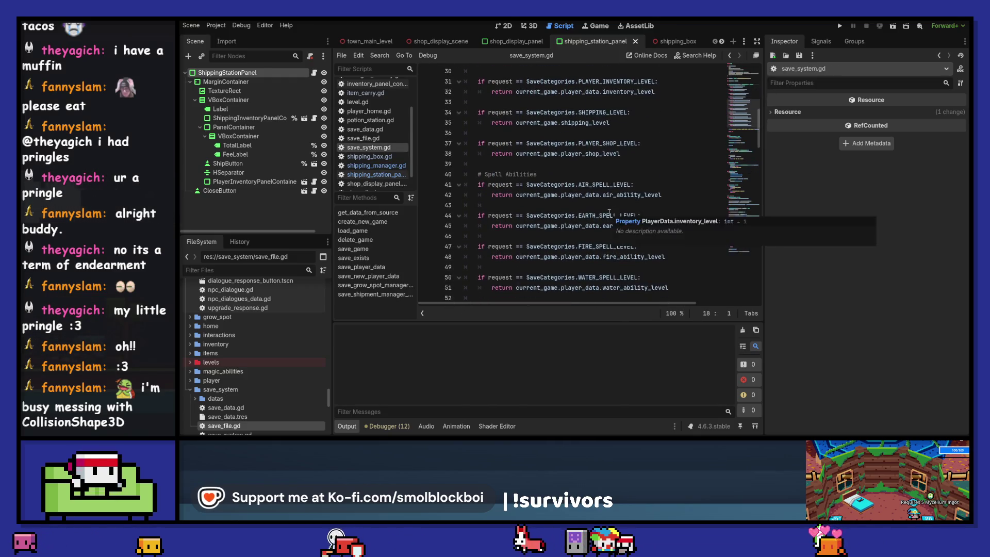
scroll(609, 212, down, 5)
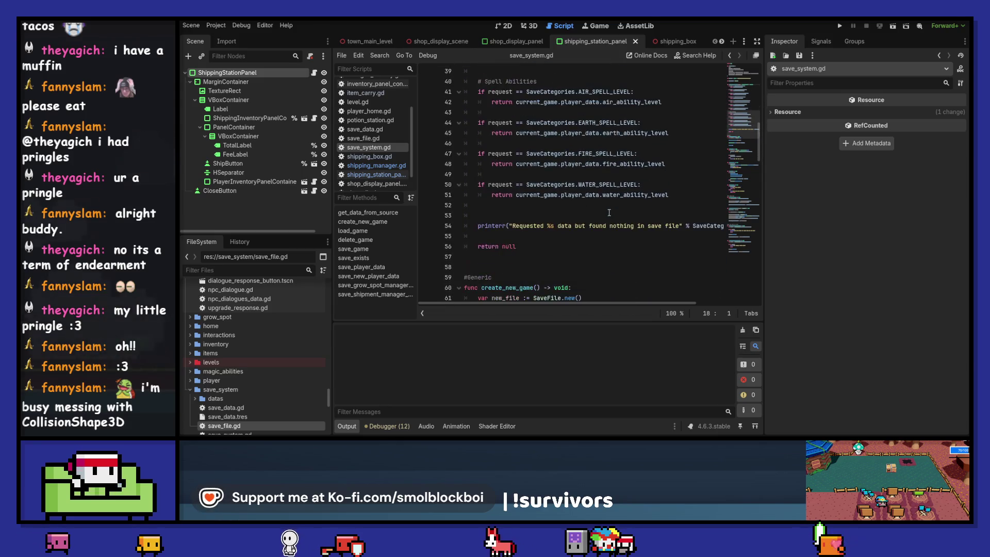
scroll(609, 212, up, 6)
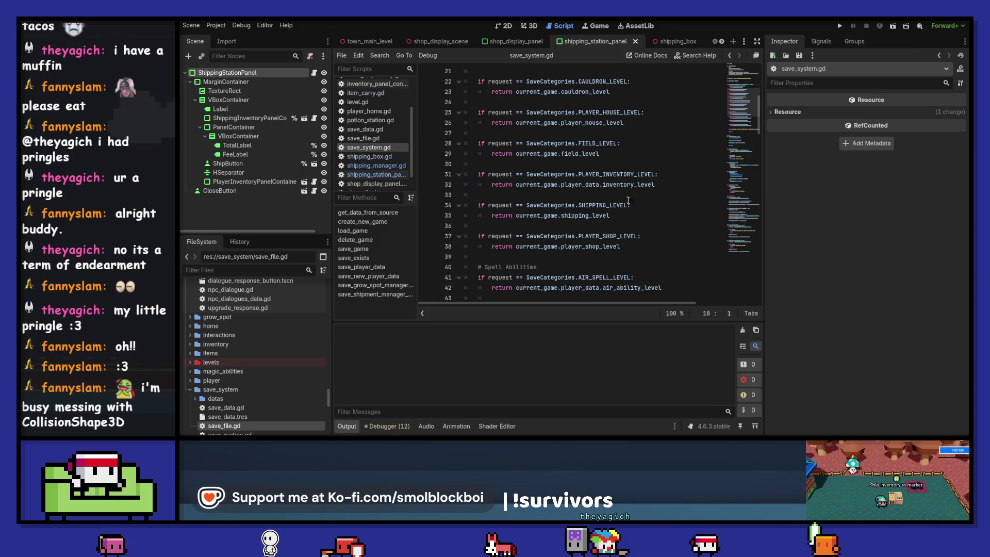
click(729, 56)
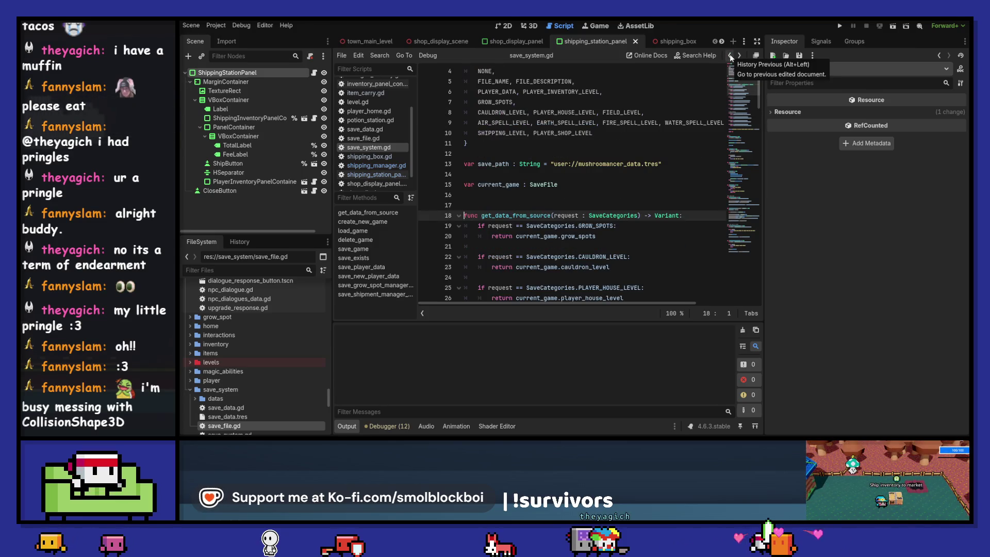
click(730, 56)
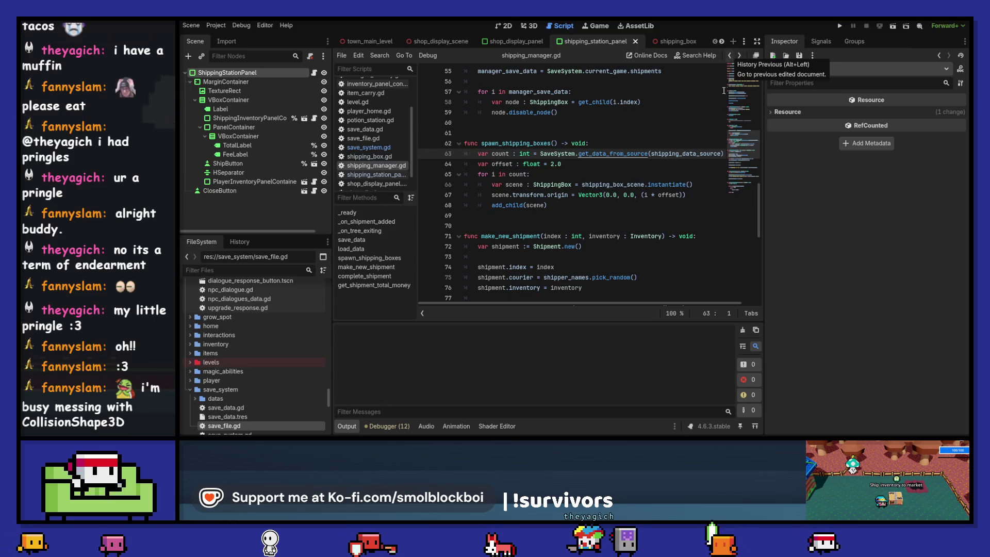
Select shipping_data_source in the get_data_from_source call back in shipping_manager.gd.
double_click(690, 153)
scroll(688, 155, up, 10)
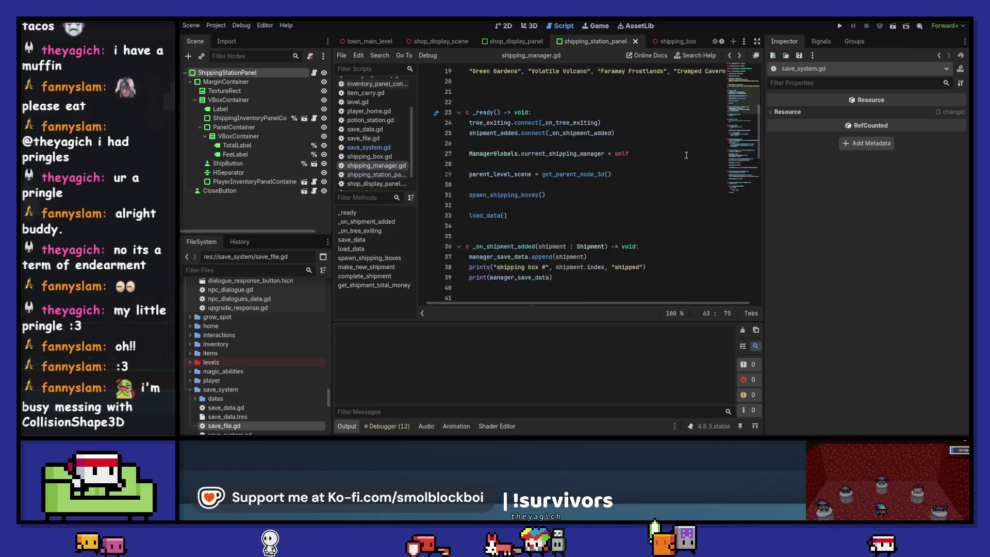
scroll(686, 155, up, 6)
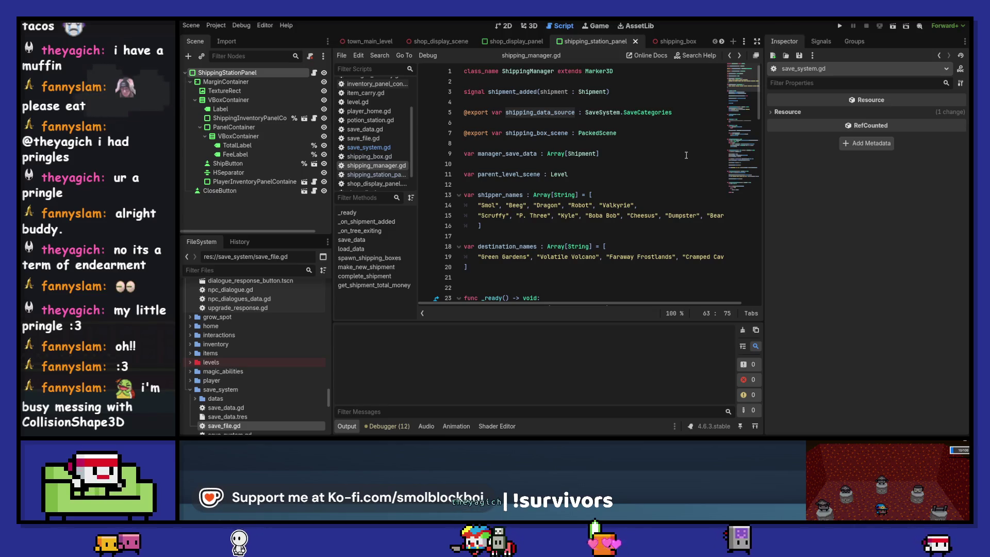
Filter the FileSystem by 'shipping' and pick shipping_manager.tscn.
click(244, 265)
text(shipping)
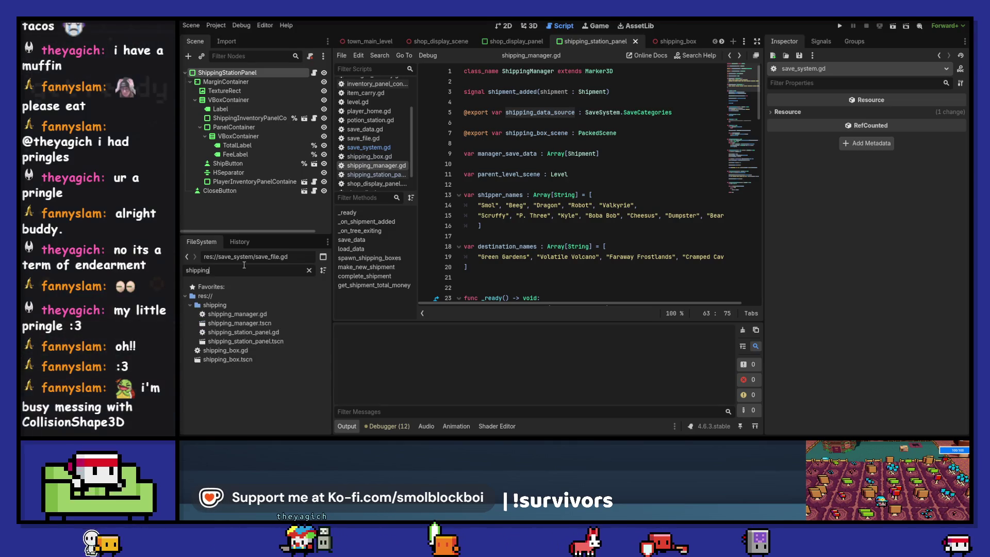
click(266, 324)
Open shipping_manager.tscn and show the ShippingManager node's properties, with Shipping Data Source set to Shipping Level.
double_click(266, 325)
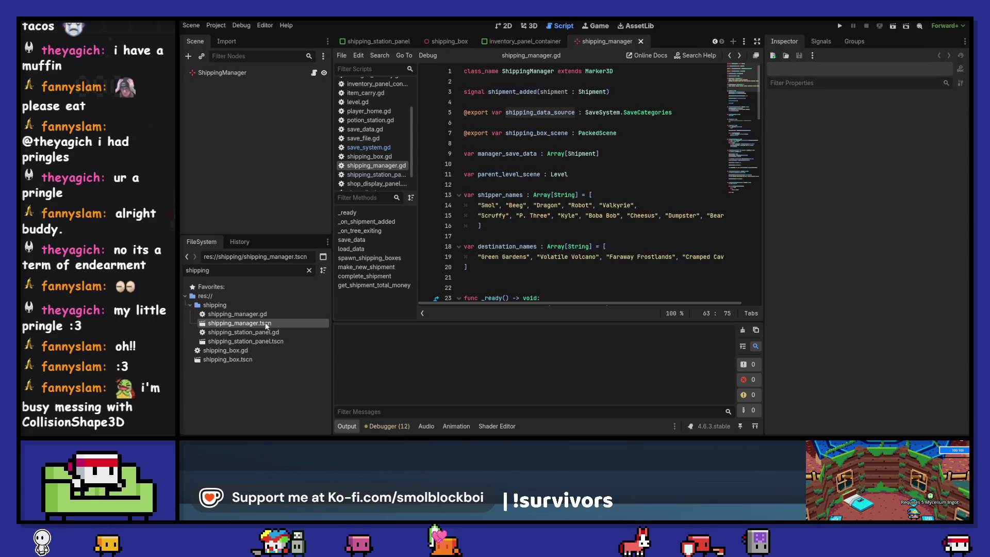
click(258, 72)
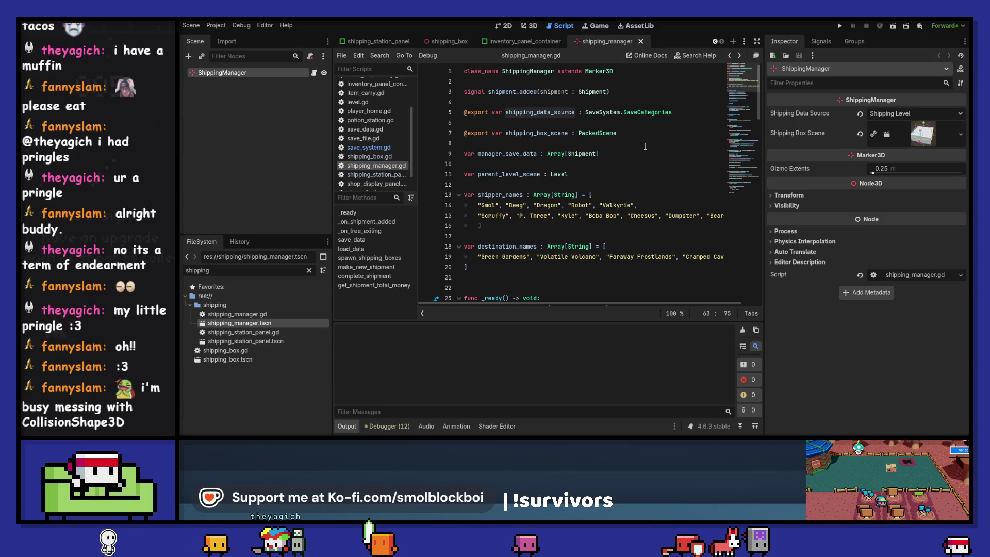
scroll(612, 140, down, 4)
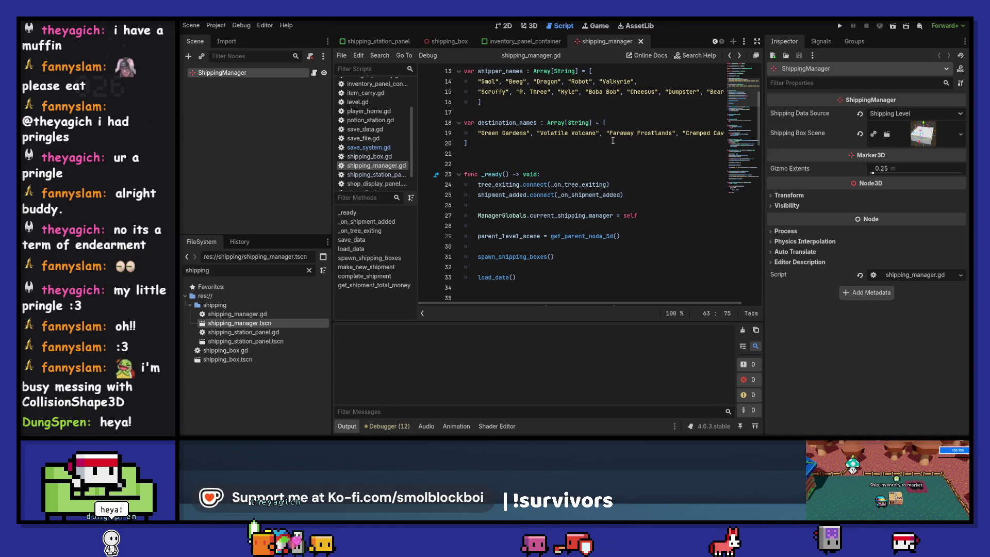
scroll(613, 140, down, 4)
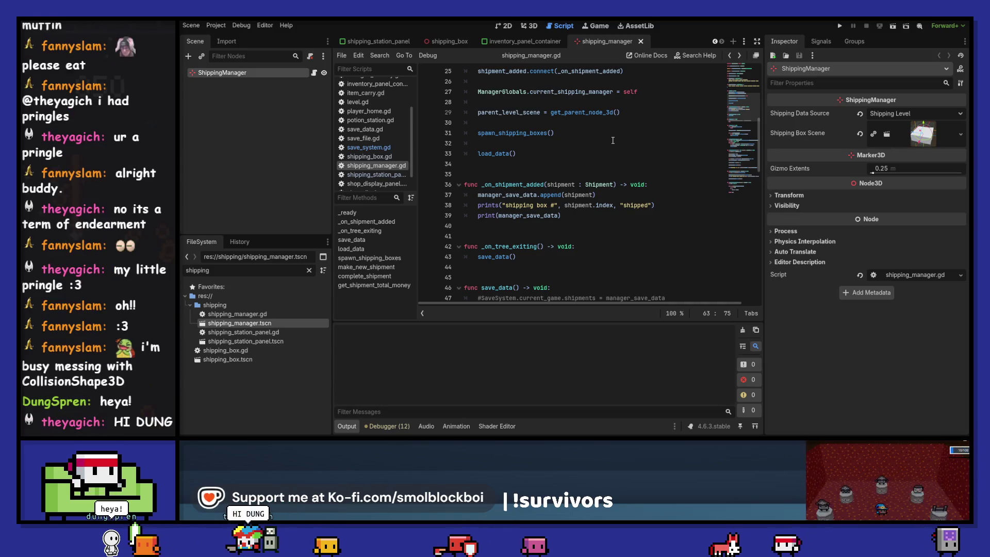
Review manager_save_data in the shipment-added handler and the save_data call on line 43.
double_click(506, 195)
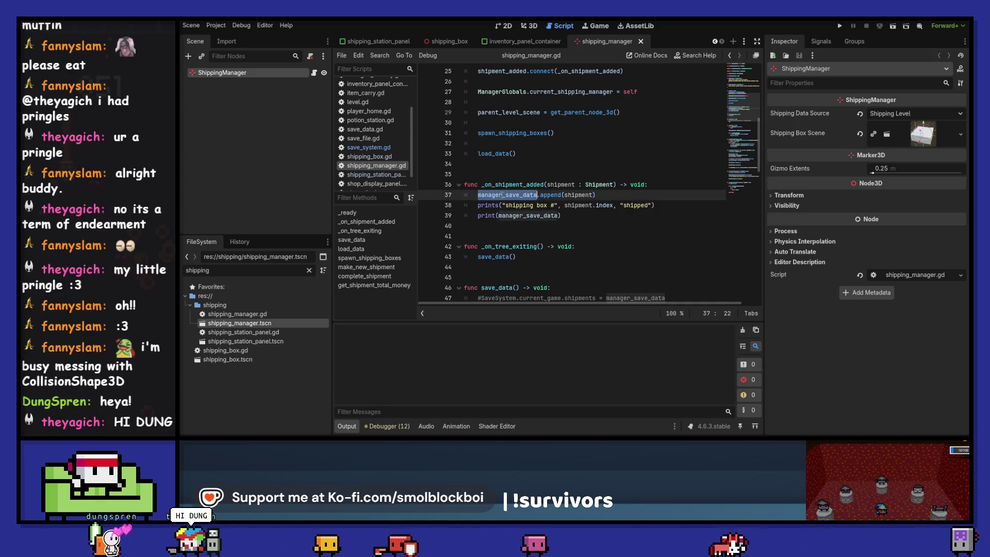
scroll(588, 223, down, 3)
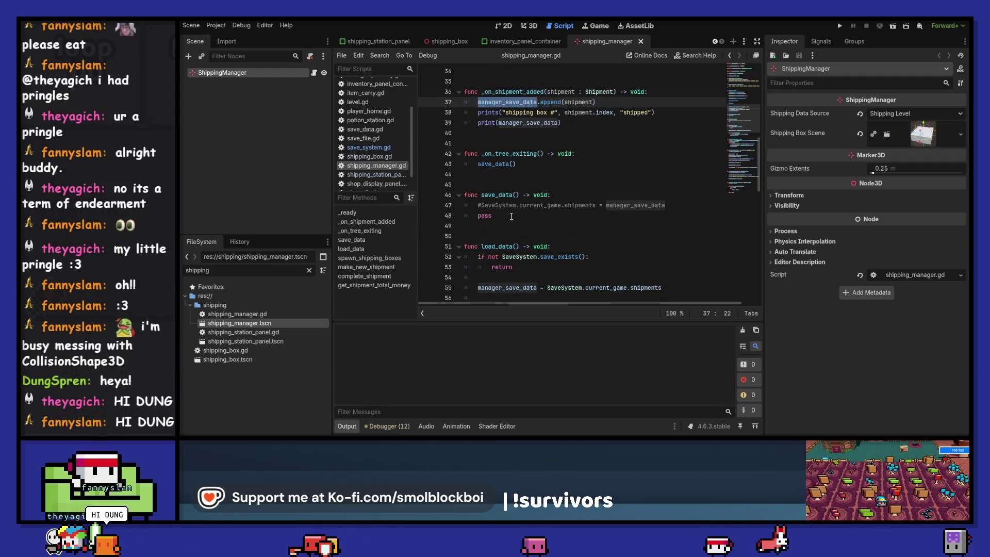
scroll(512, 216, down, 1)
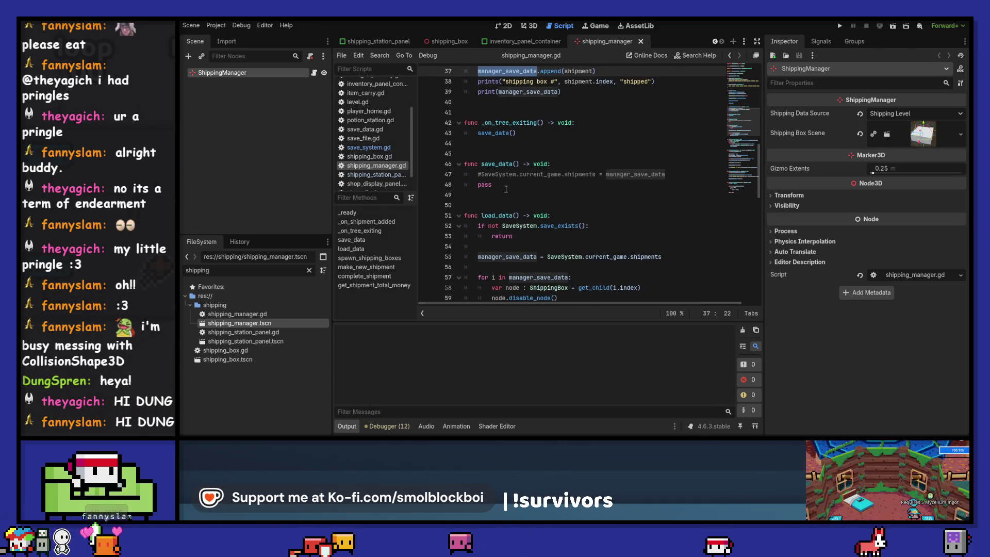
drag(664, 257, 547, 256)
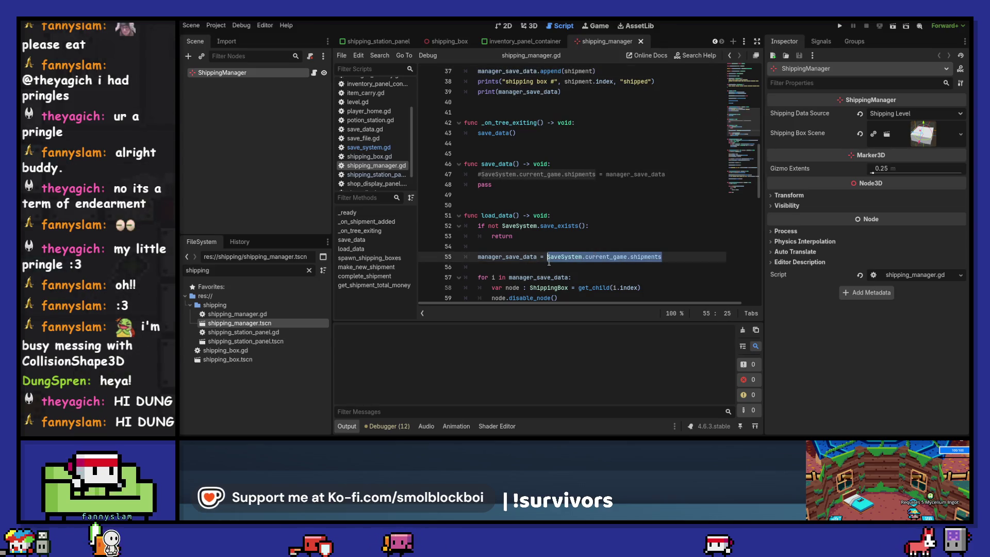
scroll(585, 222, down, 1)
scroll(585, 222, down, 2)
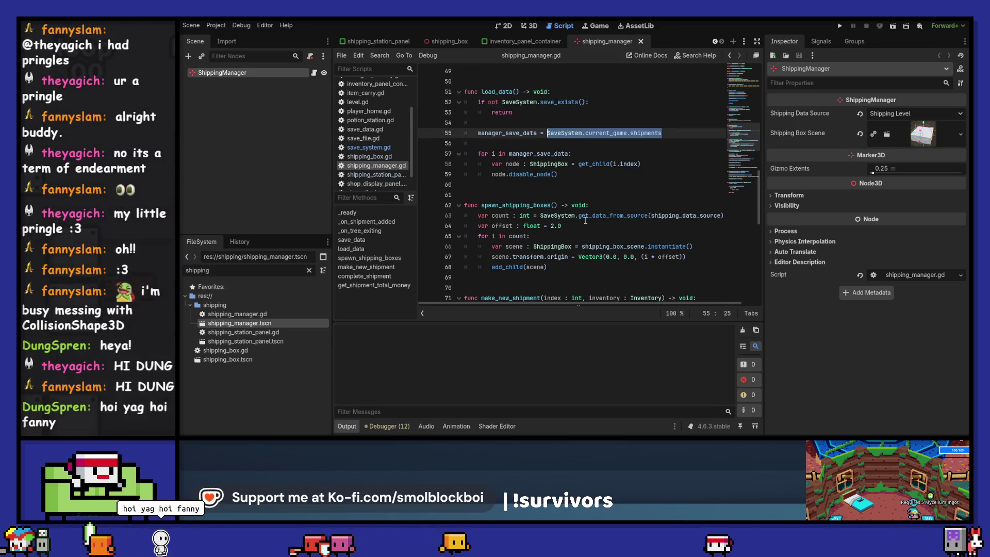
scroll(621, 196, down, 1)
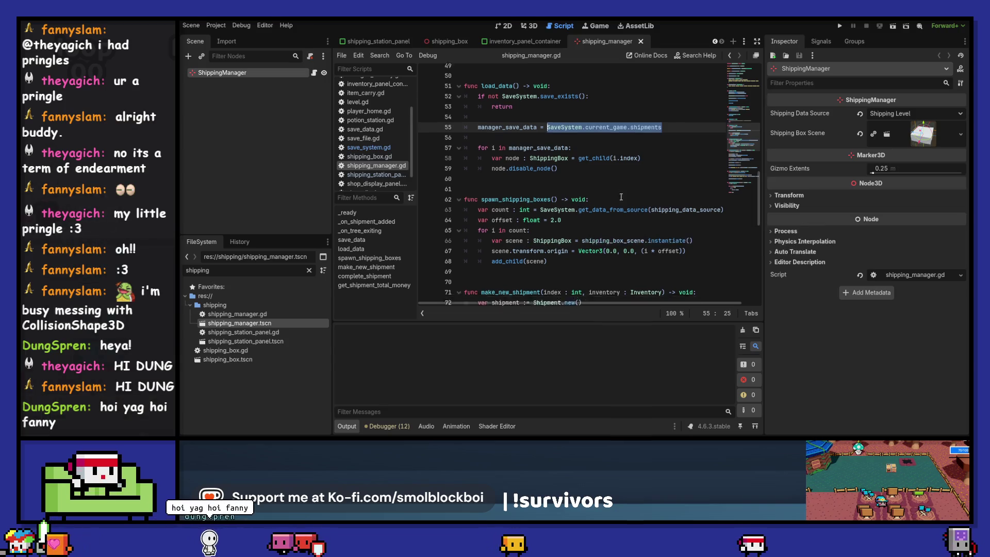
scroll(621, 196, down, 9)
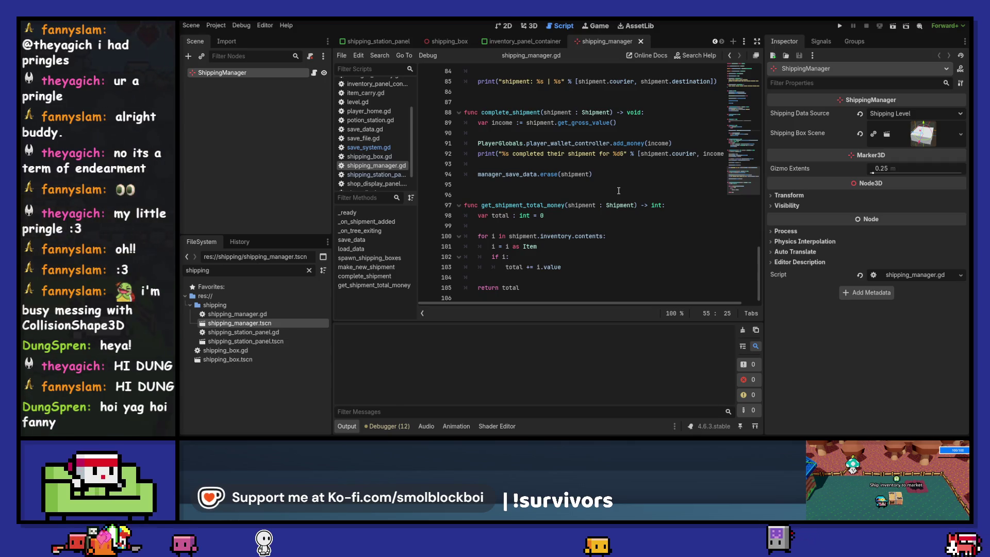
scroll(618, 191, up, 10)
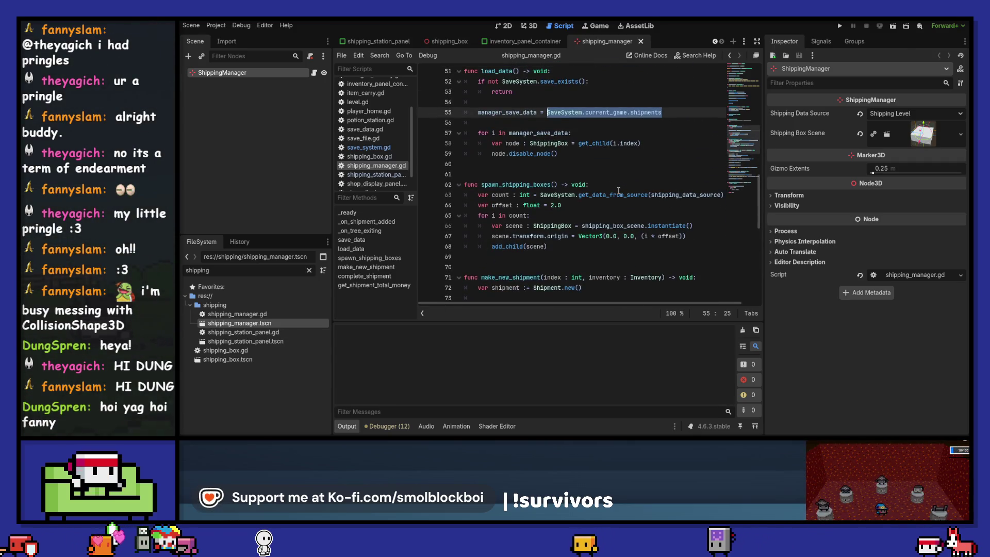
scroll(619, 191, up, 5)
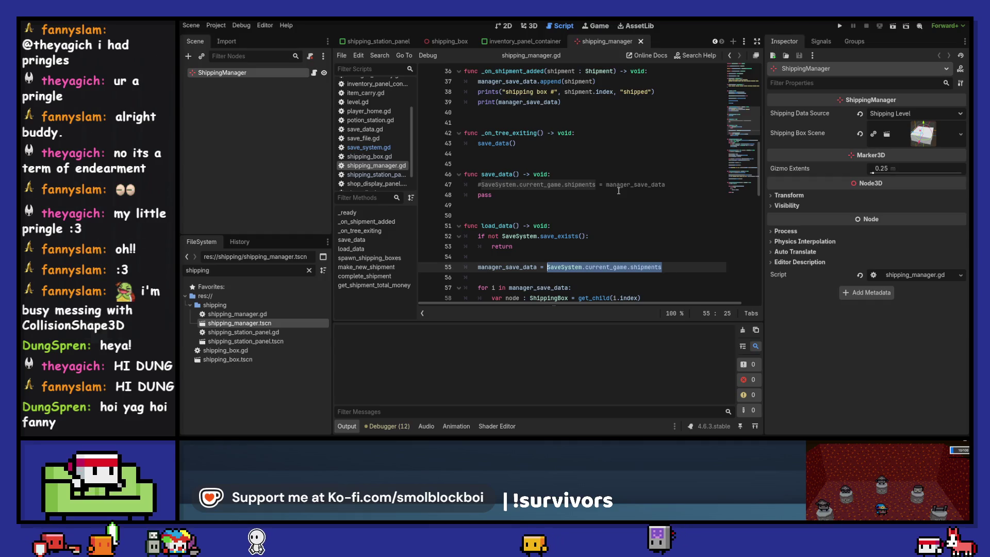
double_click(501, 145)
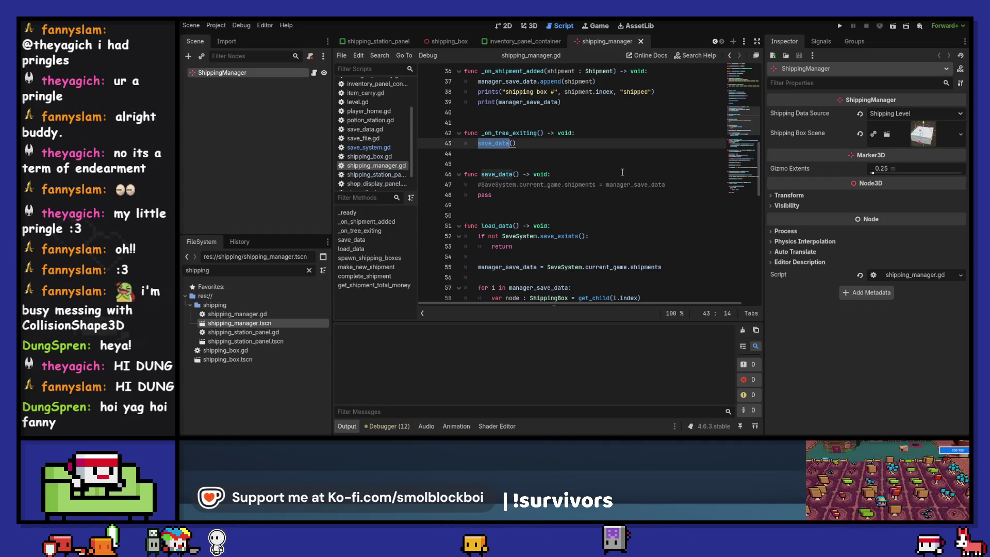
Run the game, ship the blue potion at the shipping box, then stop the run.
key(F5)
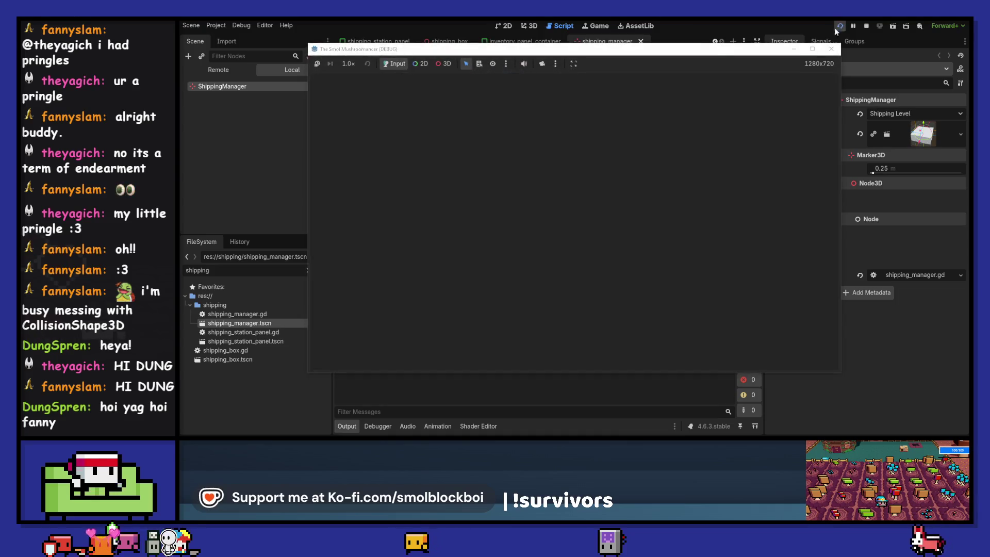
click(599, 221)
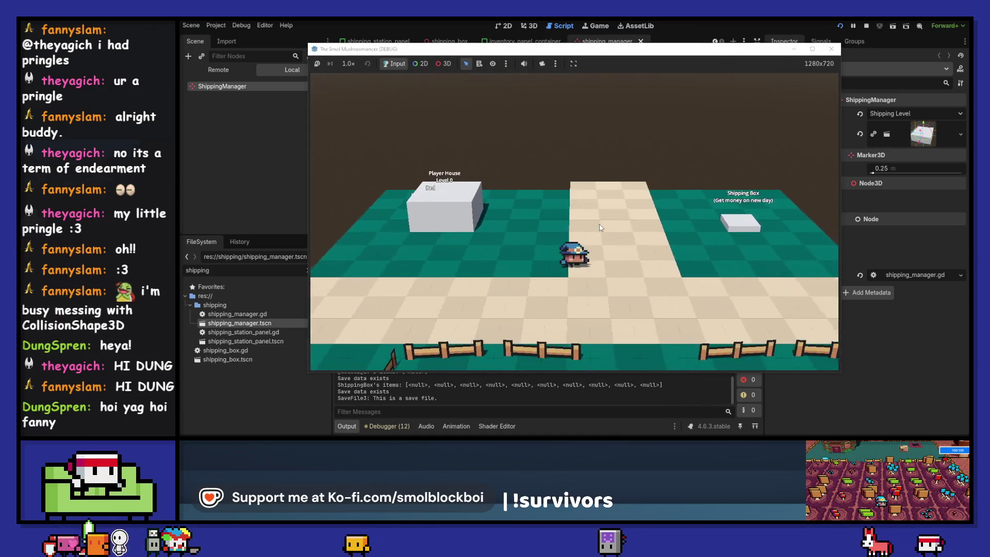
key(d)
key(e)
click(579, 210)
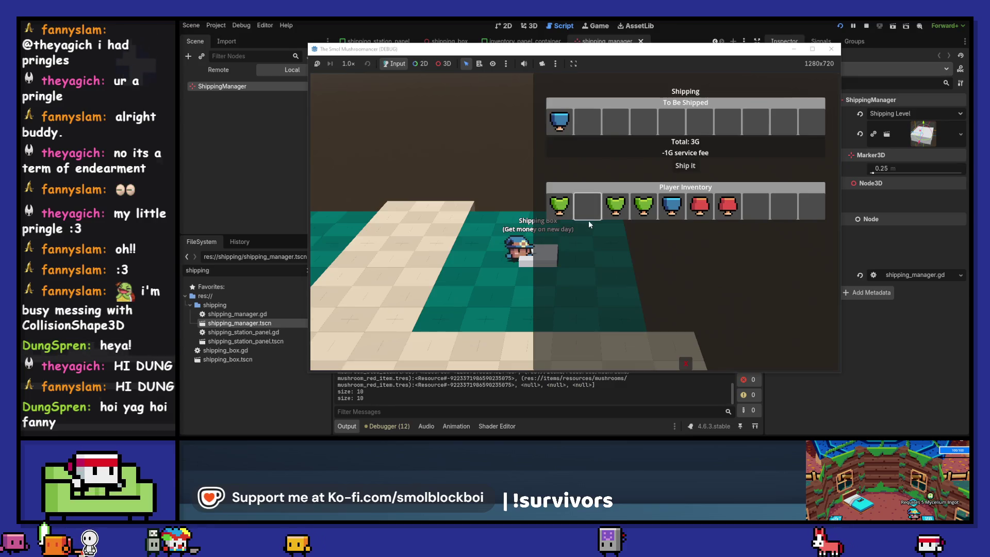
click(677, 166)
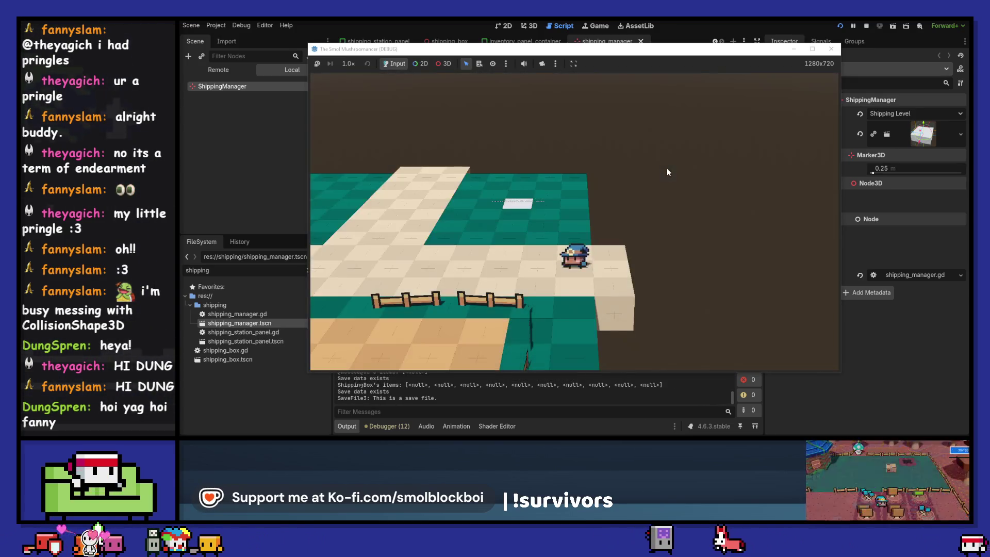
click(831, 49)
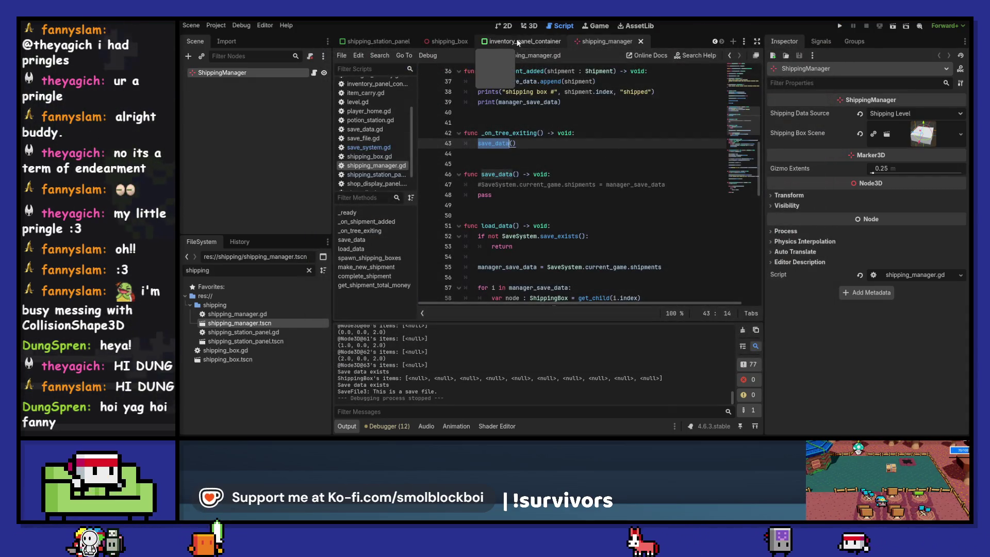
Review shipping_station_panel.gd's ship handler and jump to make_new_shipment's definition.
click(385, 42)
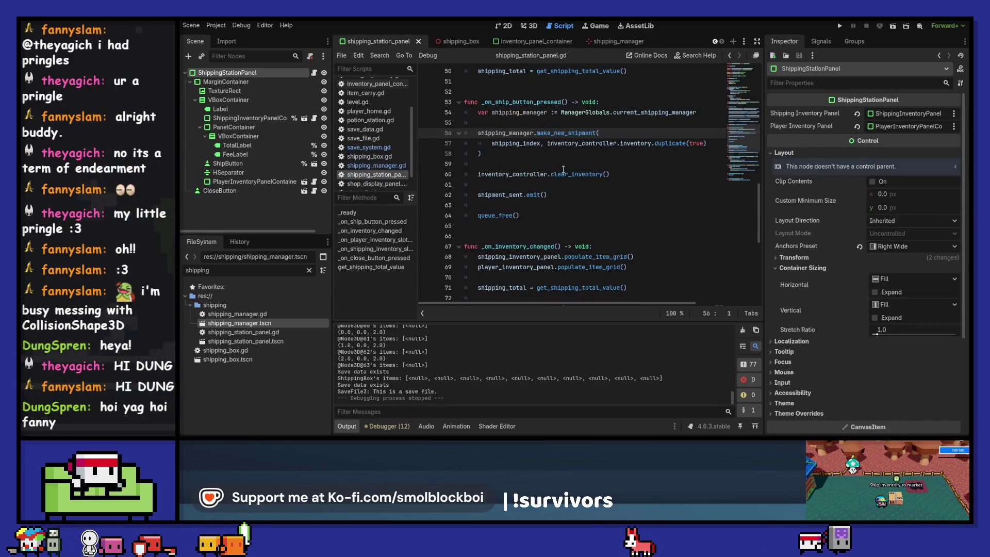
scroll(563, 169, down, 6)
scroll(562, 169, up, 2)
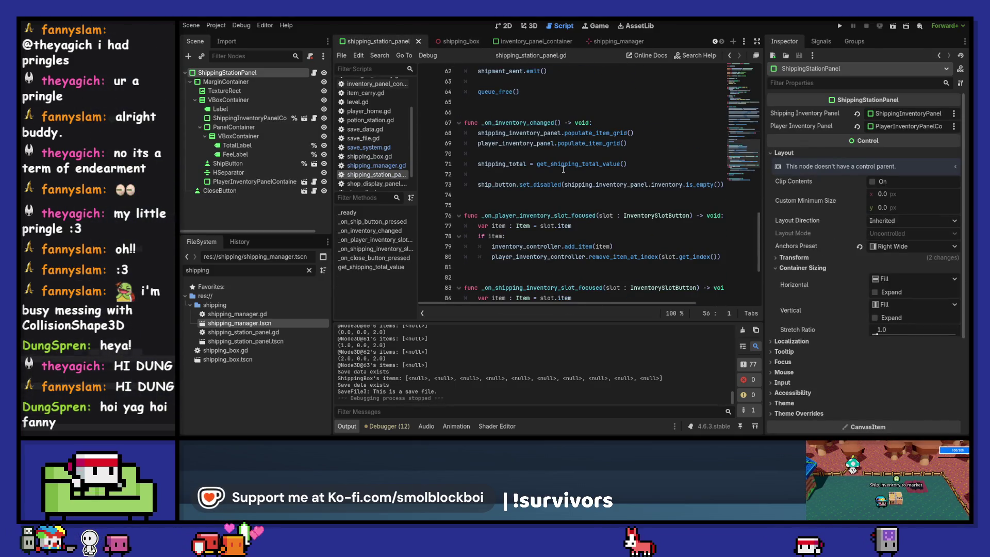
scroll(563, 169, down, 4)
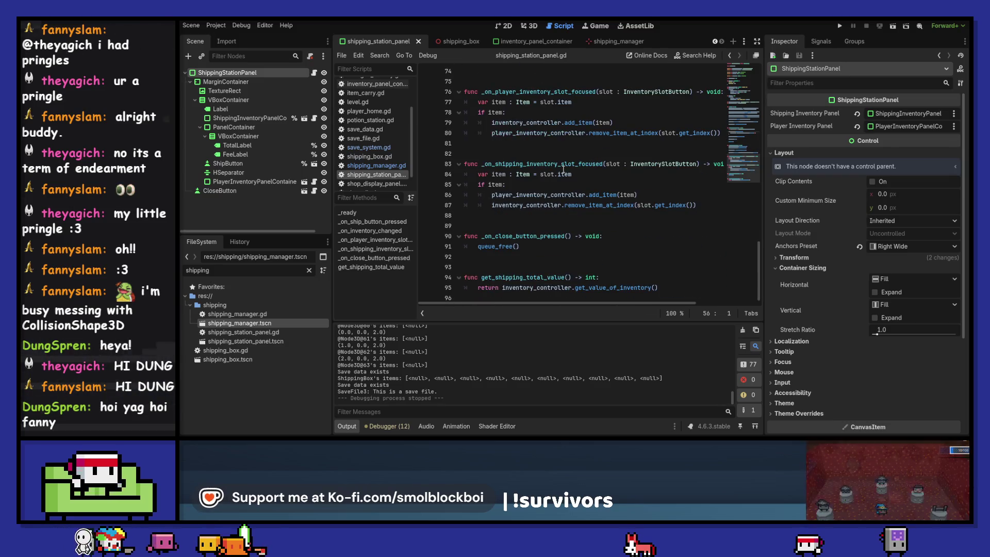
scroll(563, 169, up, 7)
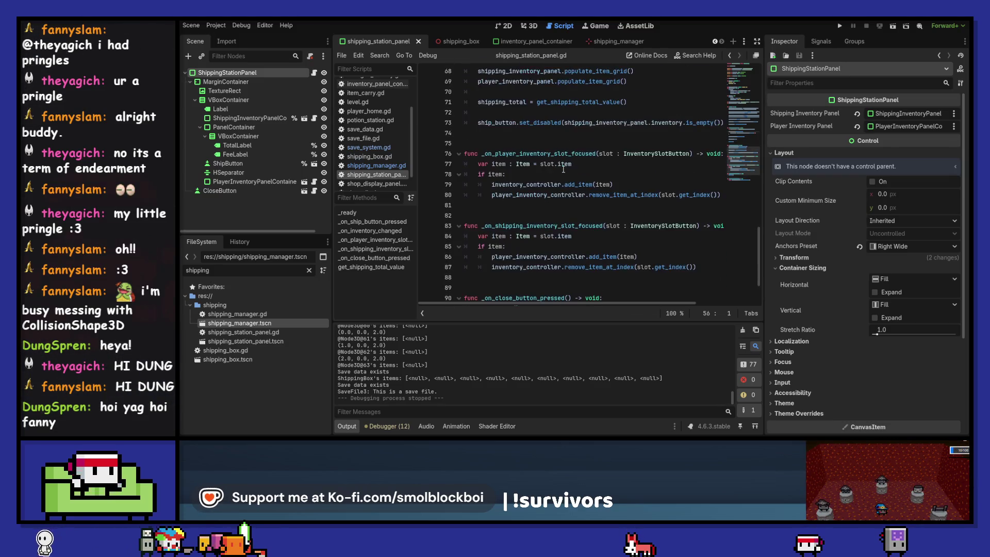
scroll(563, 169, up, 1)
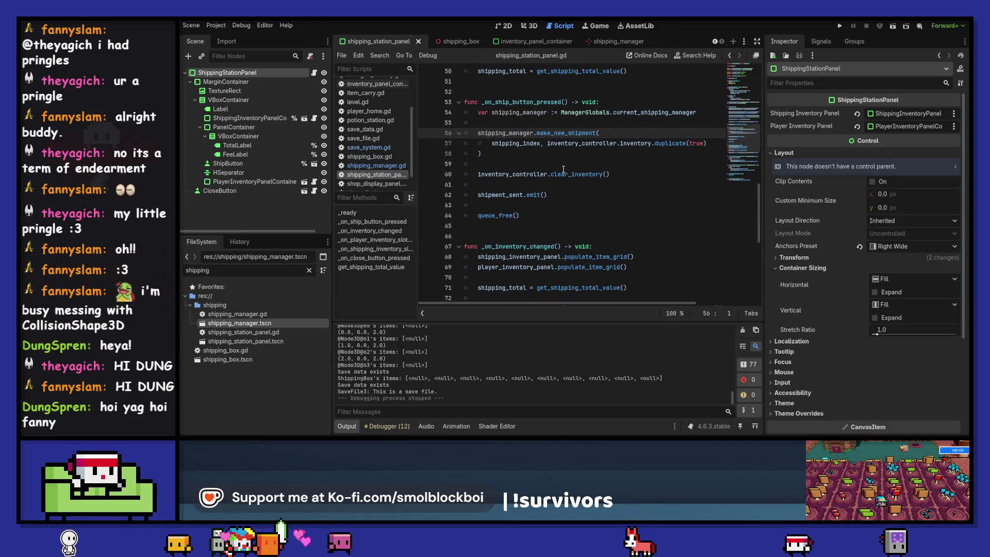
mouse_move(497, 196)
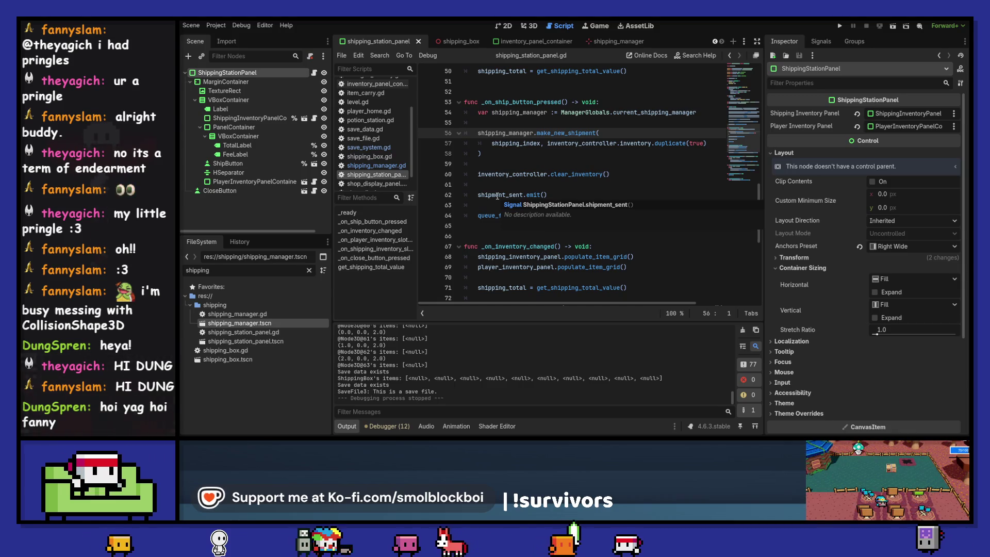
mouse_move(652, 111)
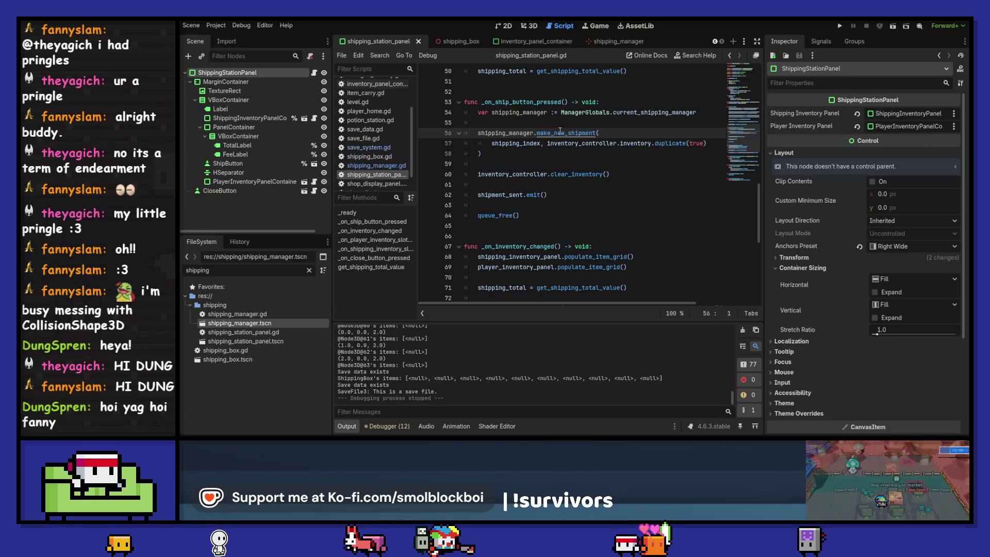
ctrl+click(575, 135)
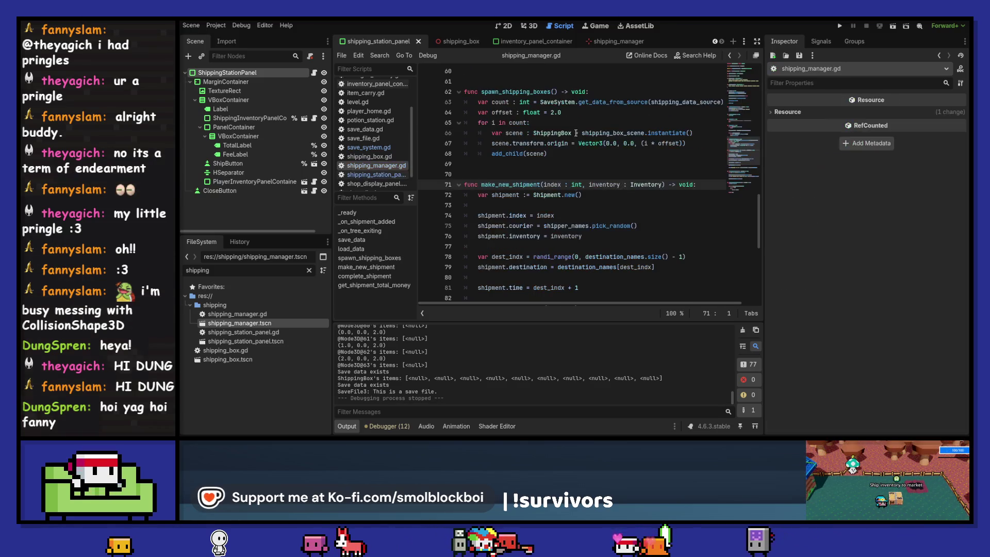
scroll(625, 184, down, 2)
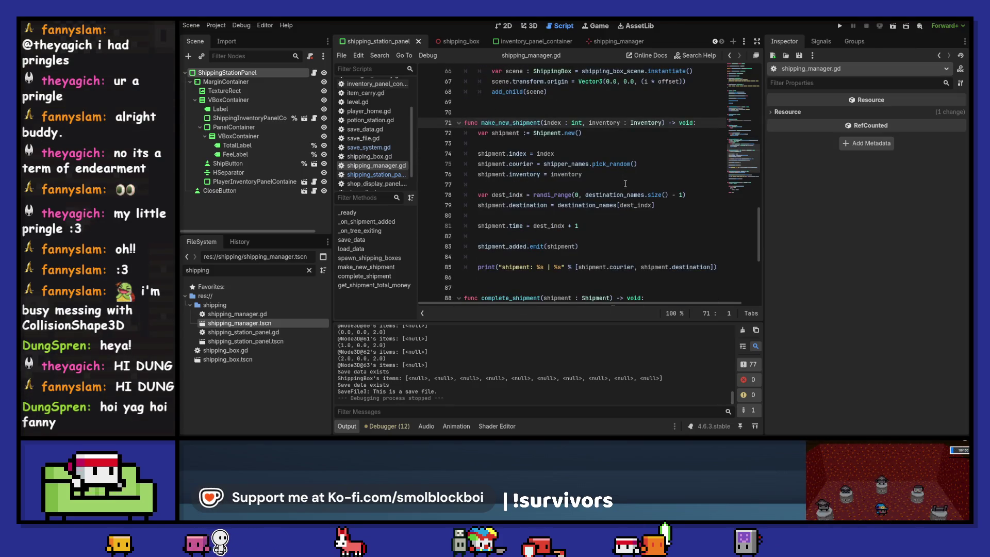
click(506, 247)
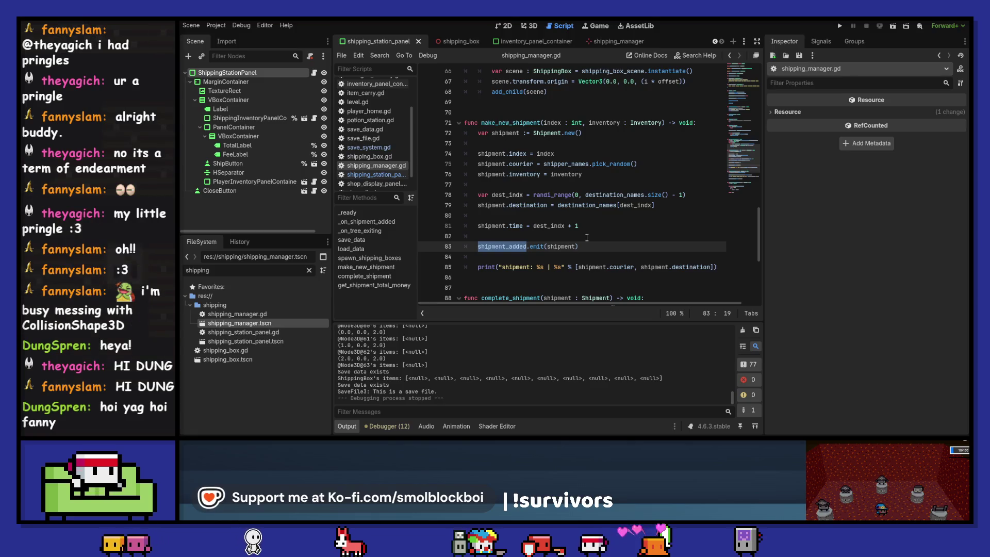
scroll(586, 237, down, 5)
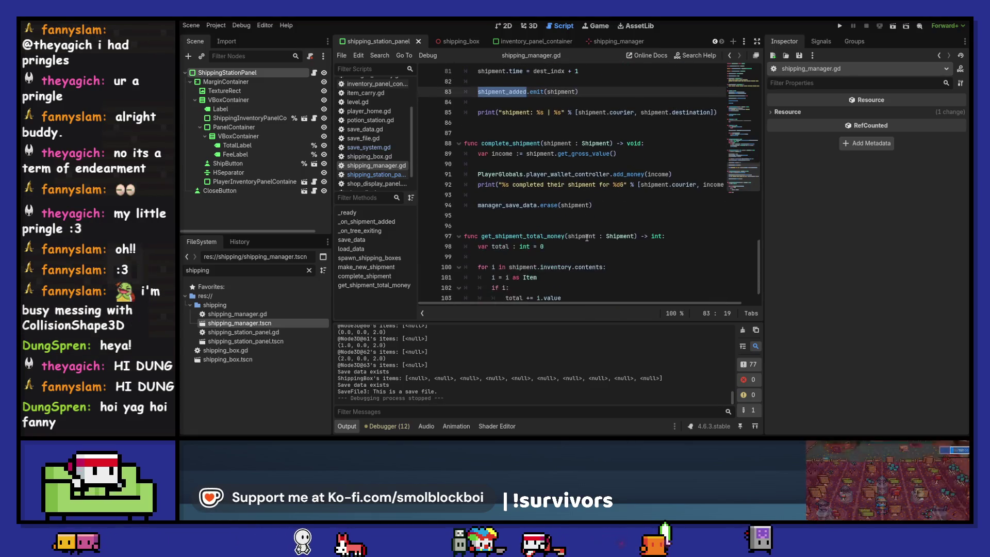
scroll(586, 238, up, 10)
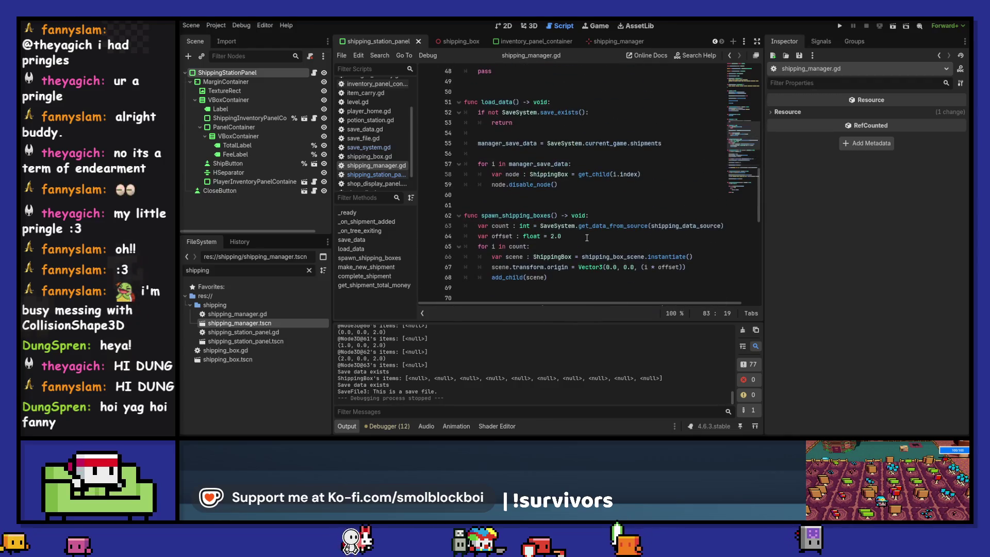
scroll(586, 238, up, 14)
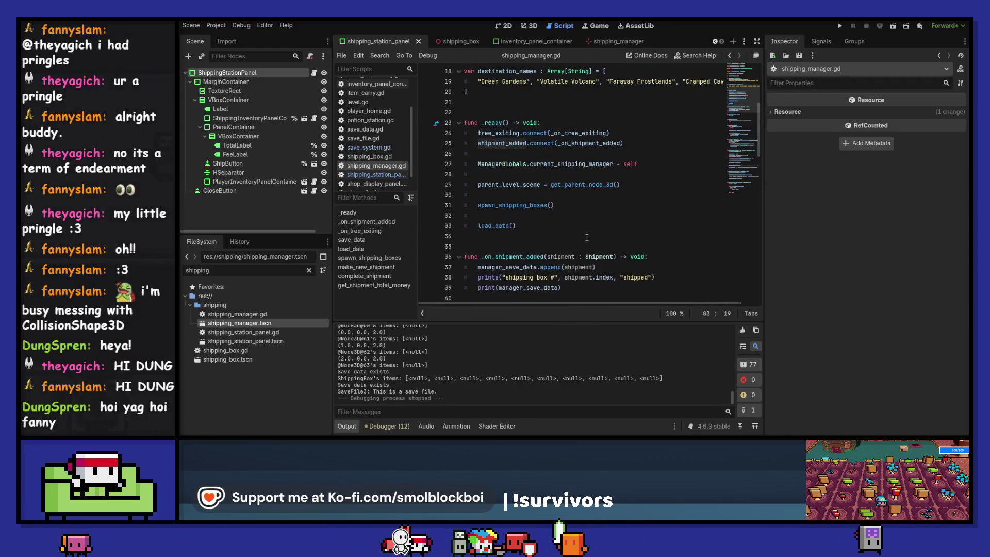
scroll(586, 238, down, 2)
double_click(604, 227)
scroll(606, 231, down, 4)
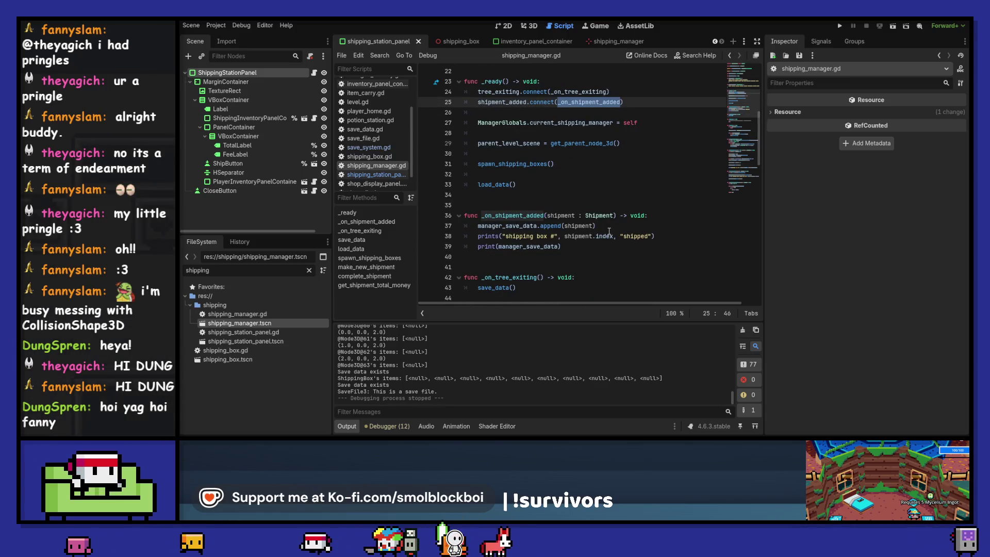
double_click(507, 226)
scroll(619, 243, down, 2)
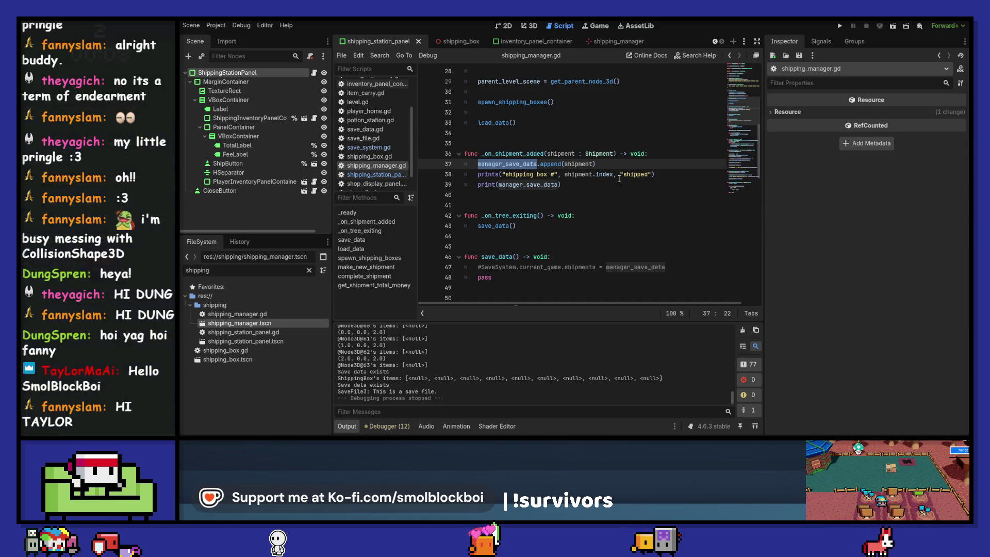
click(601, 185)
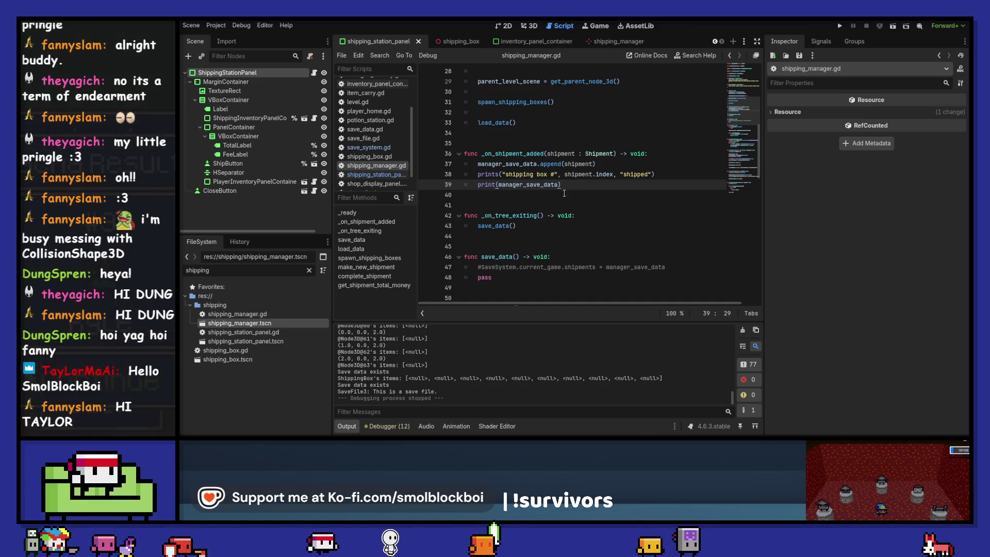
scroll(510, 169, up, 7)
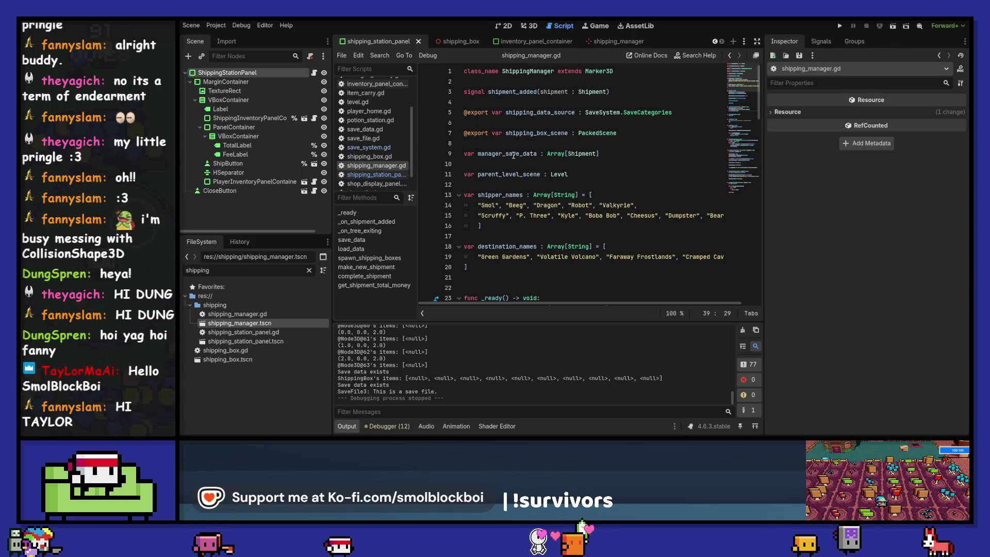
double_click(512, 153)
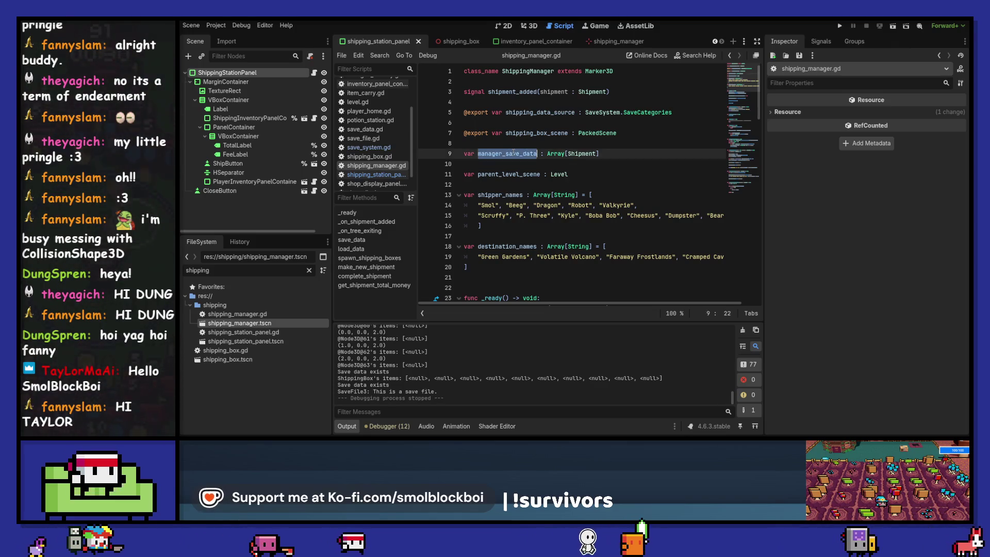
Search the project for manager_save_data and open the save_system.gd line 141 match.
key(ctrl+shift+f)
key(Return)
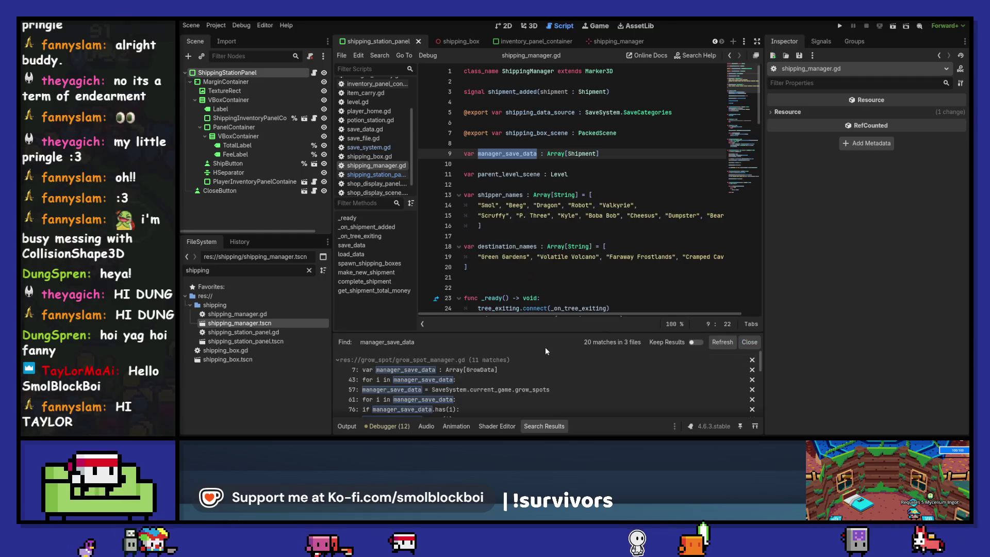
scroll(547, 363, down, 5)
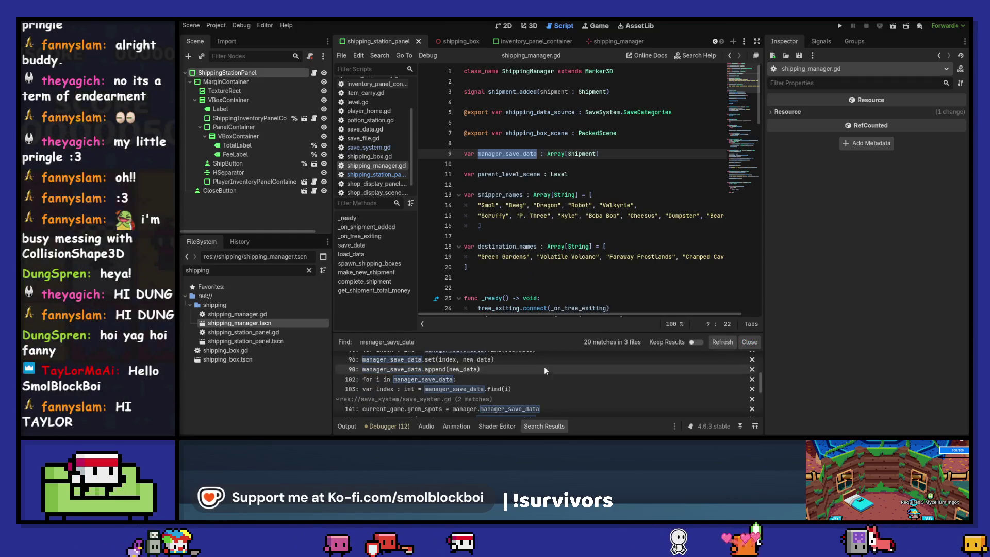
click(520, 401)
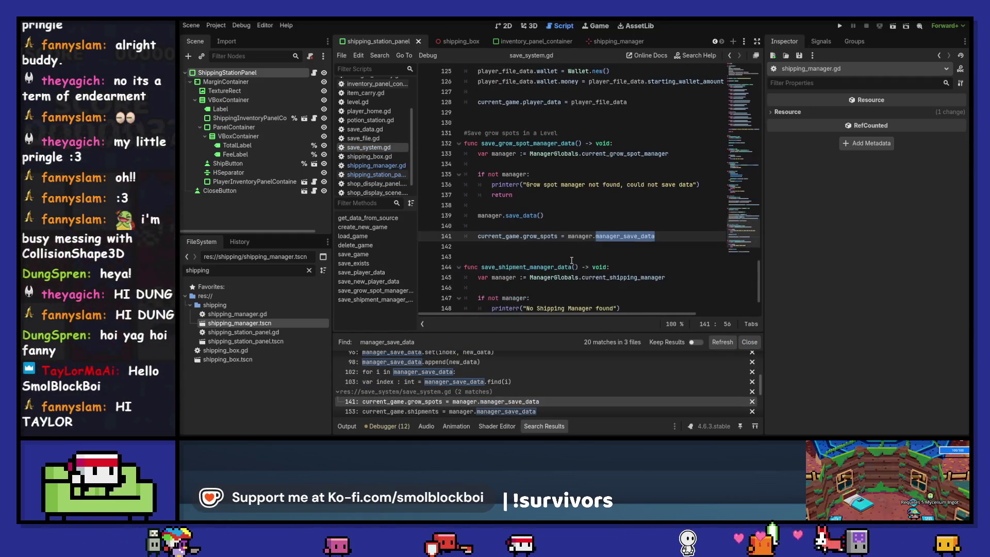
Go to shipping_manager's save_data, select its commented-out shipments line, then open shipment.gd.
scroll(571, 261, down, 2)
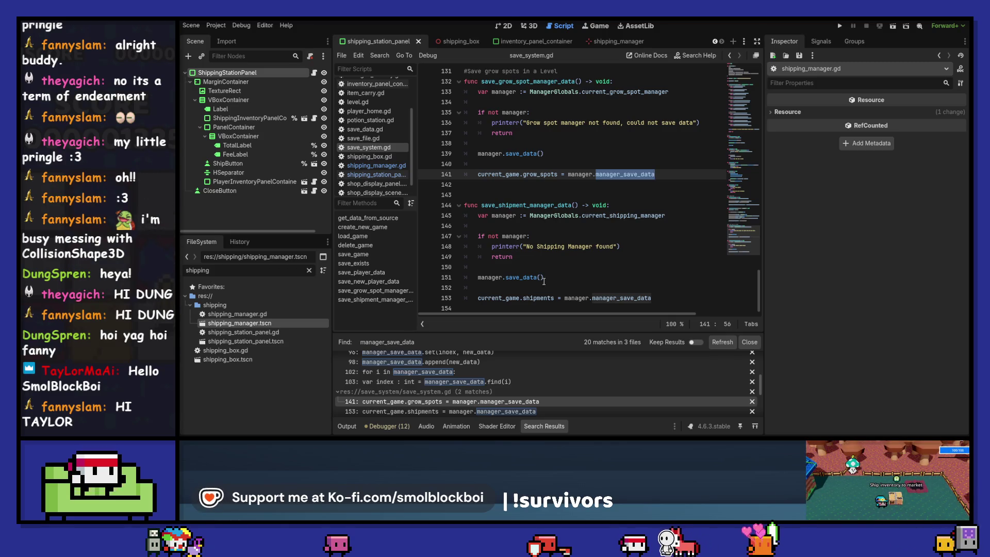
ctrl+click(527, 279)
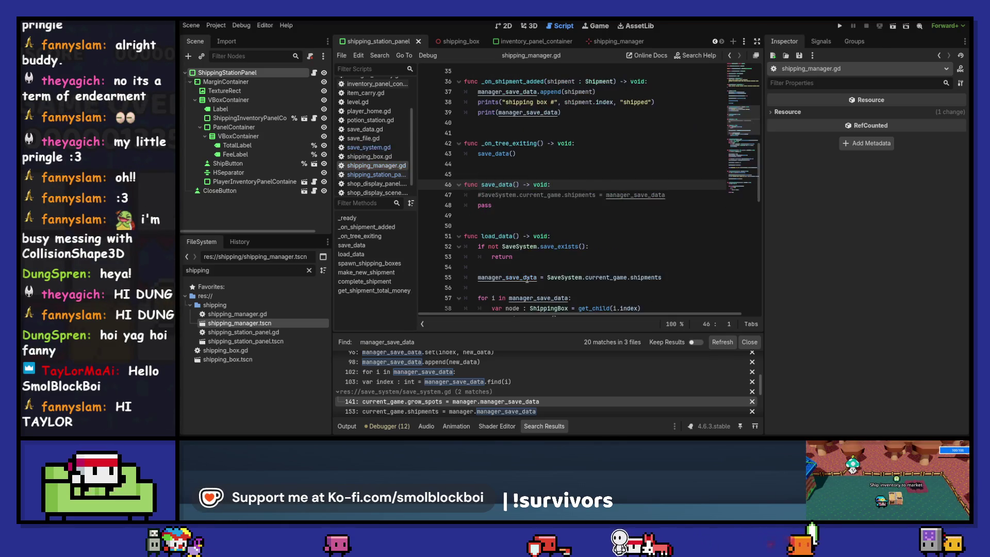
drag(676, 197, 471, 194)
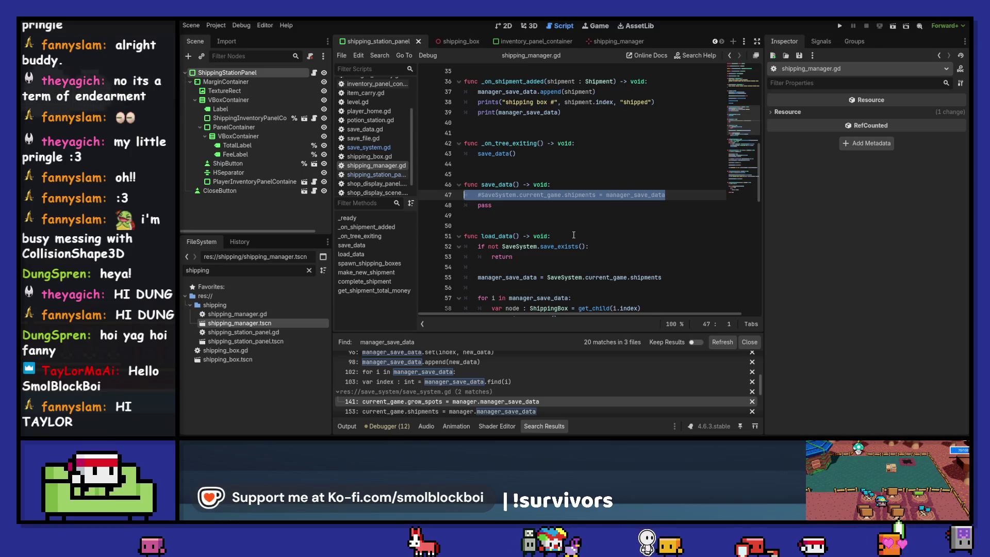
ctrl+click(599, 83)
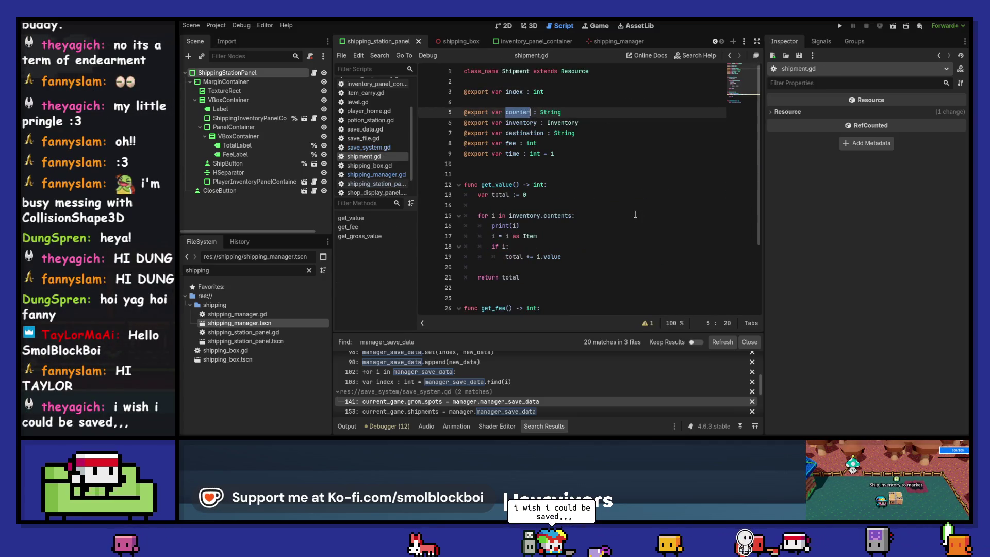
Review Shipment's time export and value and fee functions, then return to shipping_manager.gd.
scroll(635, 214, down, 3)
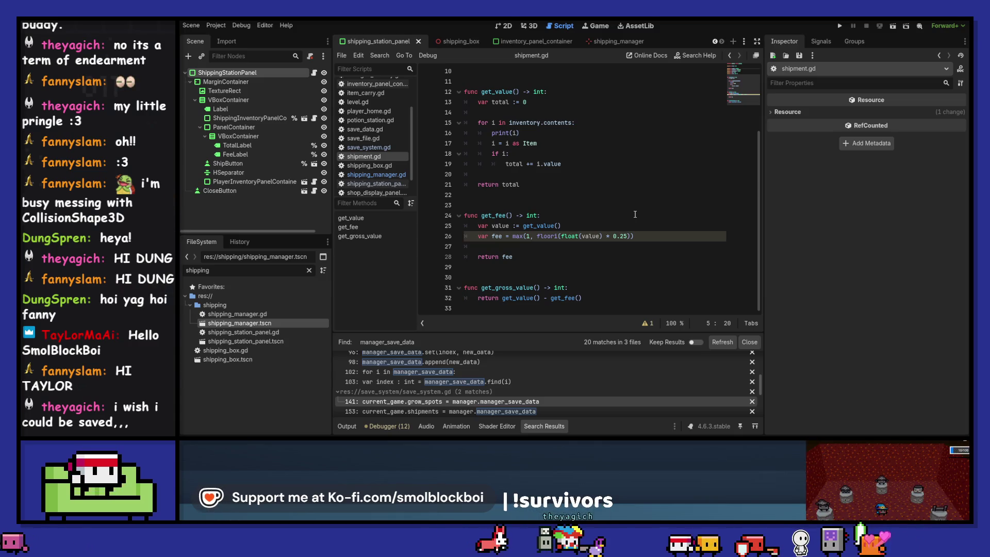
scroll(635, 213, up, 2)
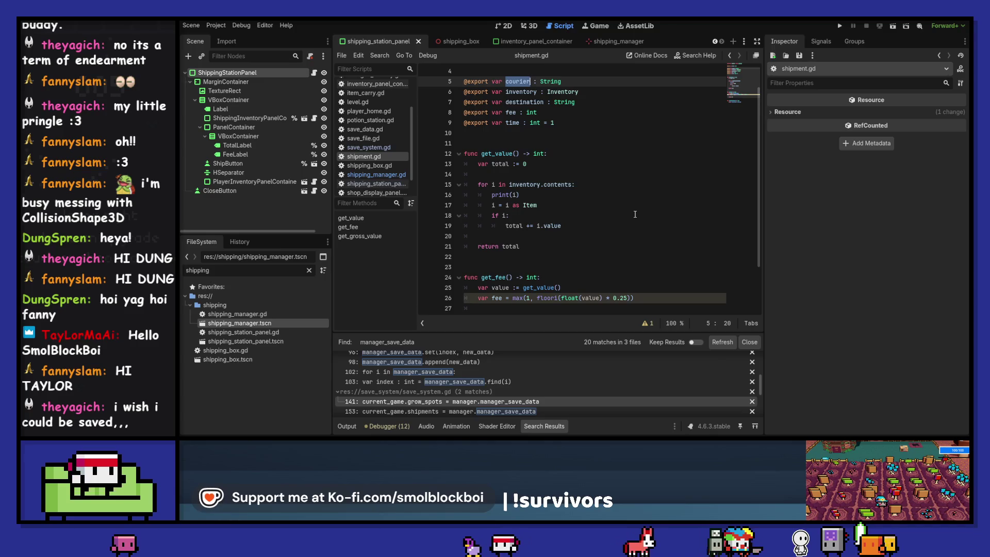
scroll(511, 157, up, 1)
click(509, 156)
scroll(630, 205, down, 3)
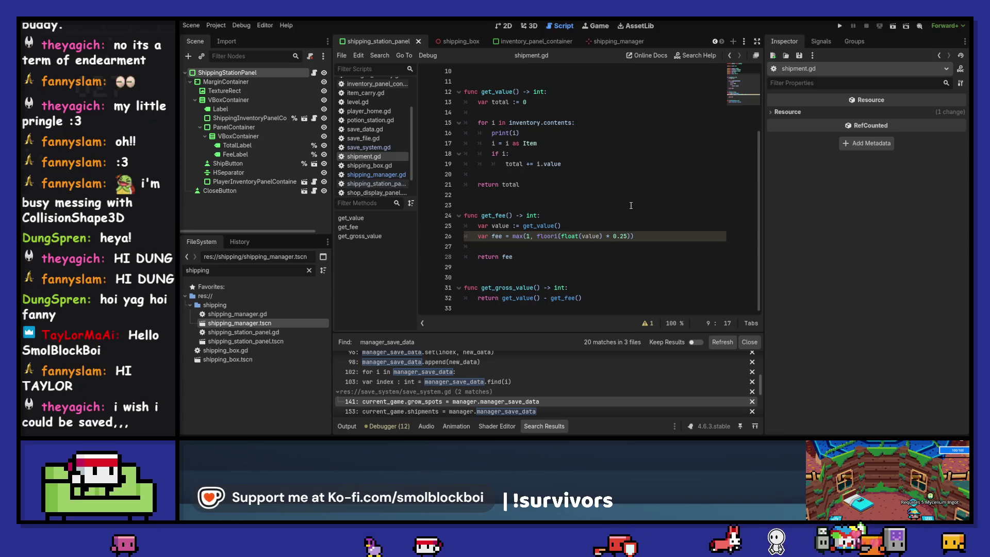
click(374, 174)
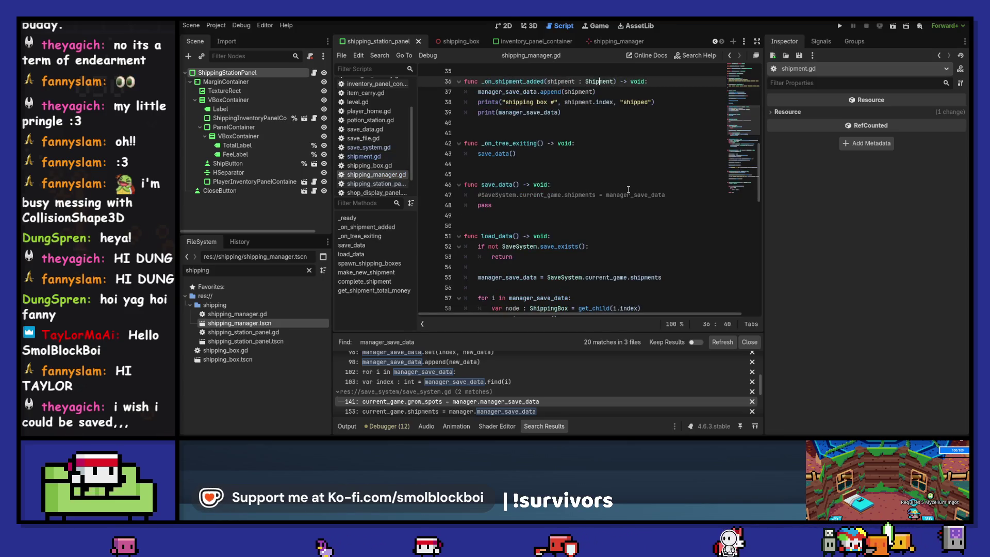
Scroll through shipping_manager.gd to review its shipment-handling code.
scroll(628, 189, up, 5)
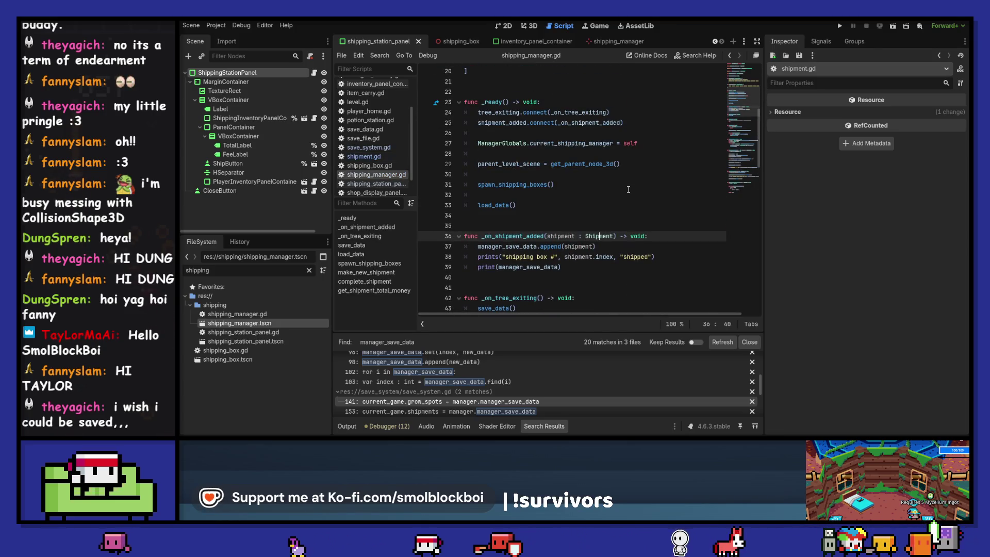
scroll(629, 189, up, 6)
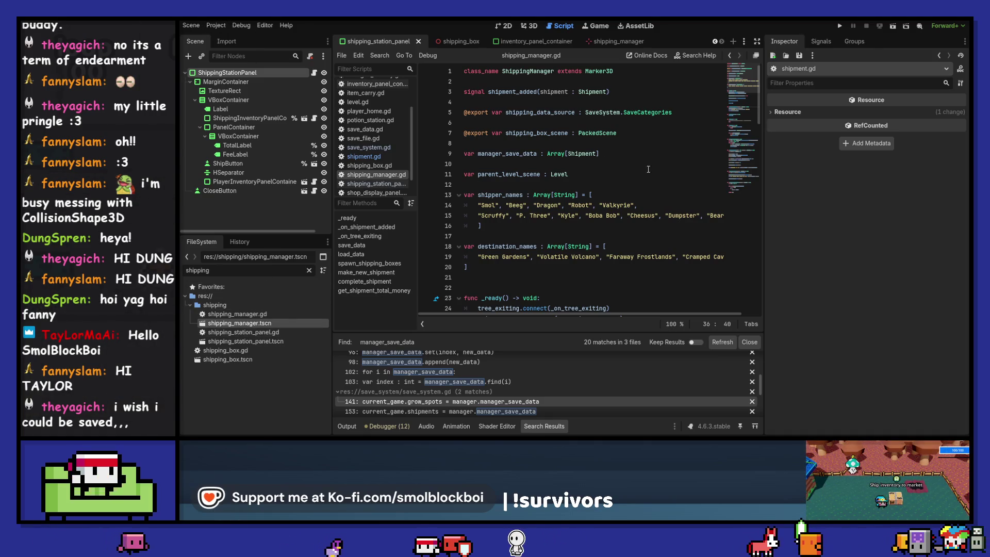
scroll(648, 169, down, 7)
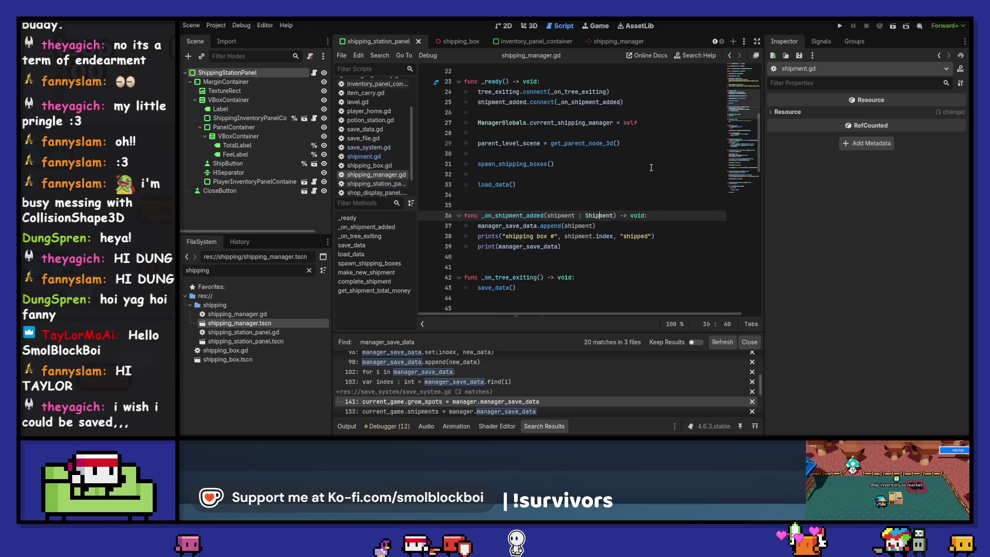
scroll(650, 166, down, 1)
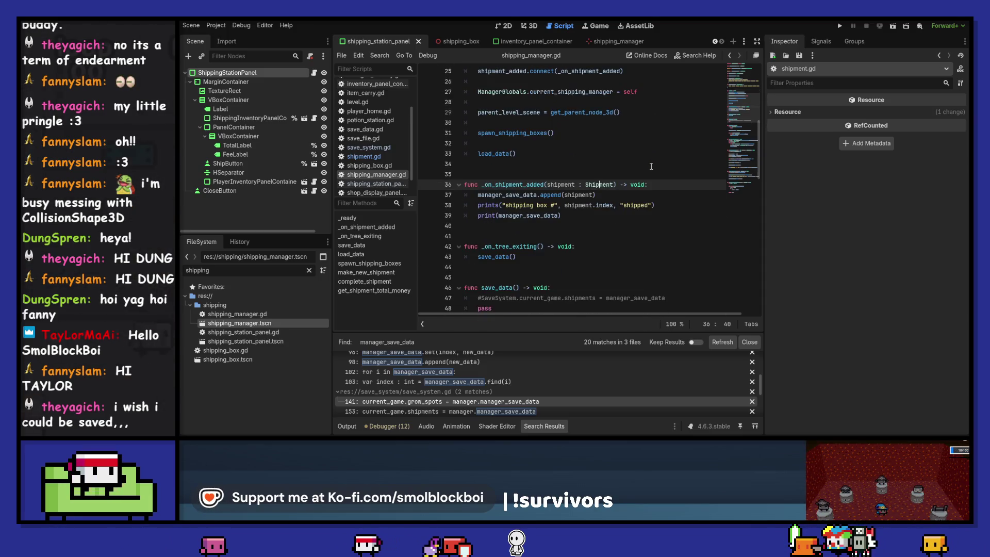
scroll(651, 166, down, 3)
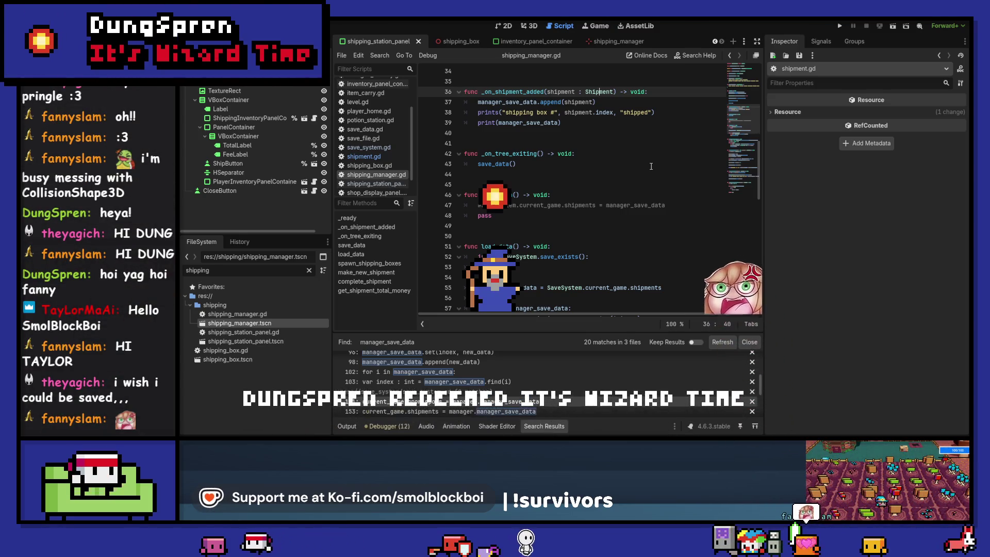
scroll(651, 166, down, 3)
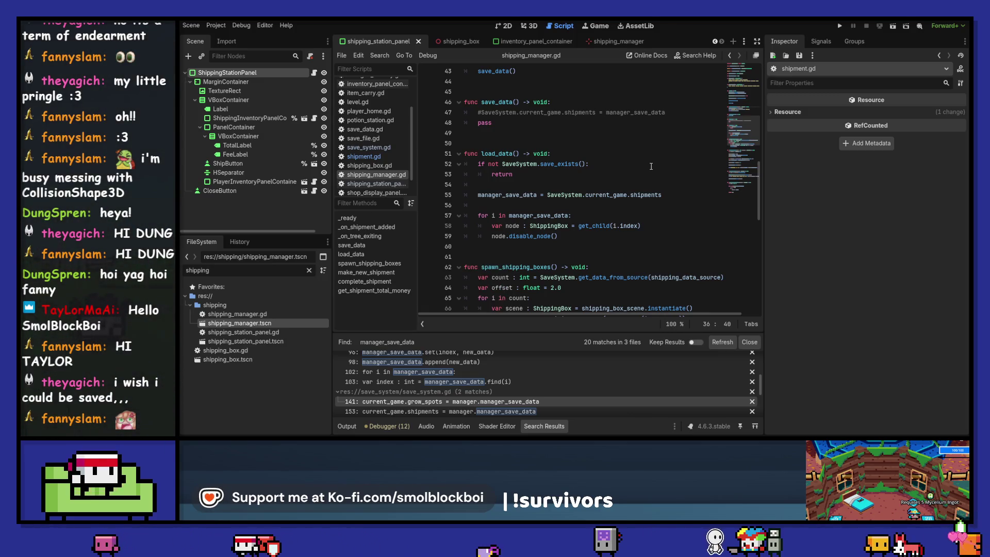
scroll(645, 180, down, 2)
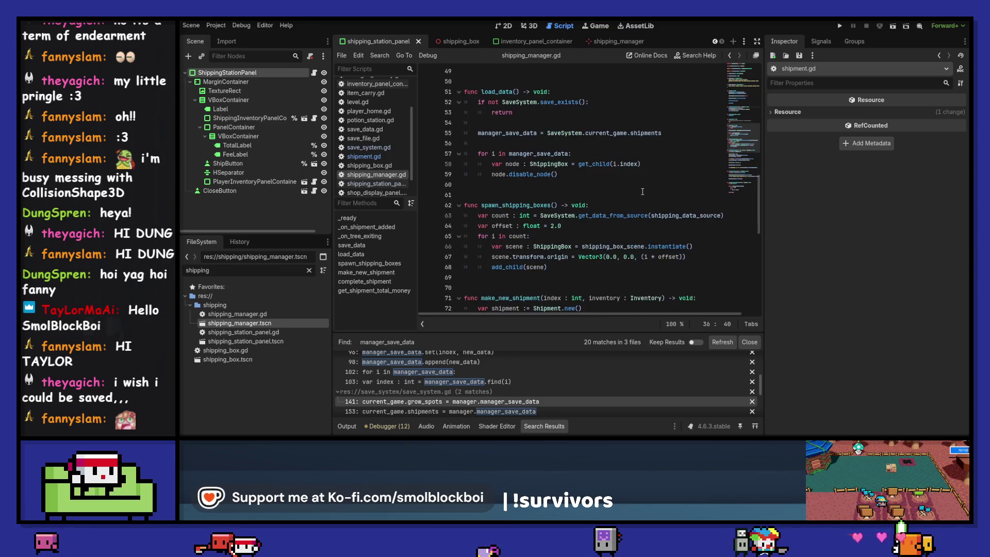
scroll(642, 192, down, 1)
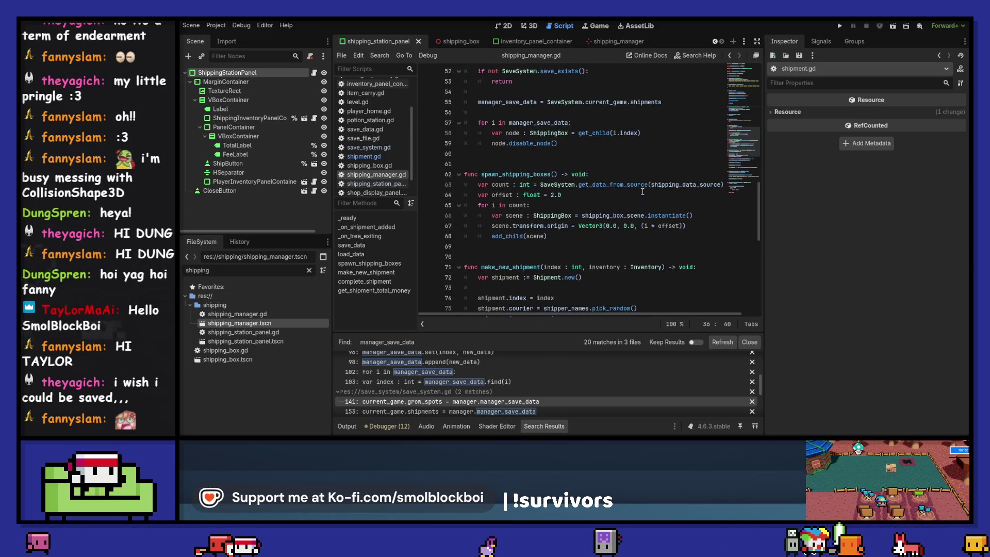
mouse_move(640, 184)
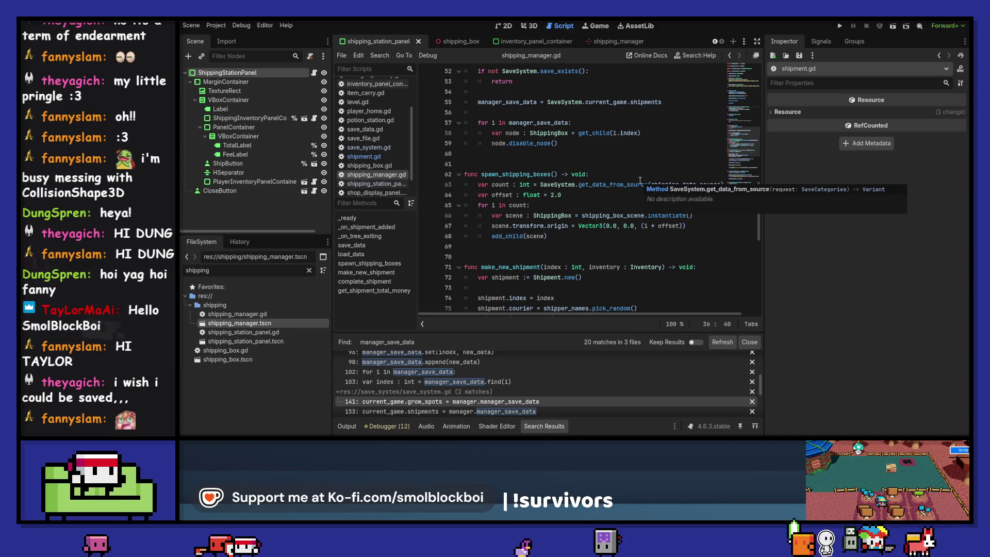
scroll(640, 180, down, 2)
scroll(640, 186, down, 2)
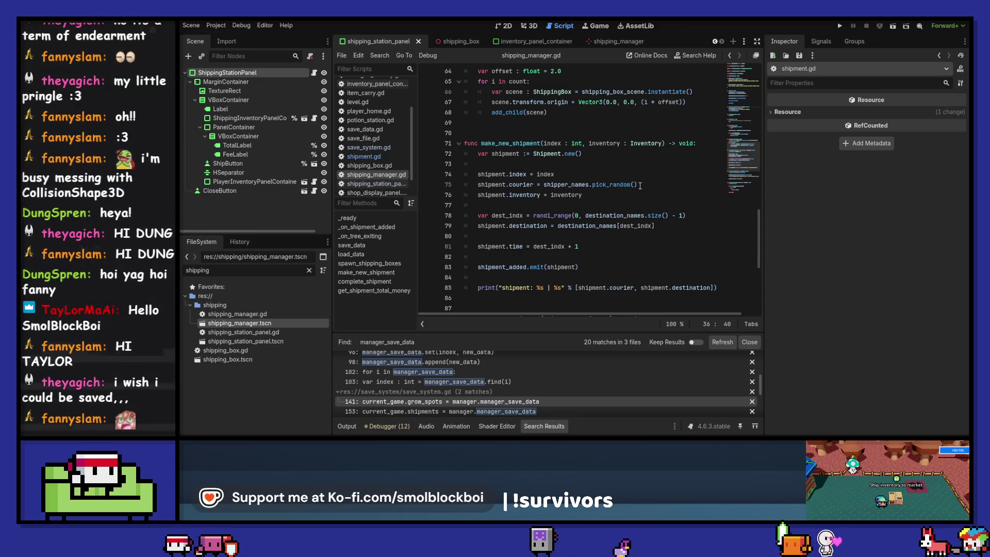
scroll(640, 186, down, 3)
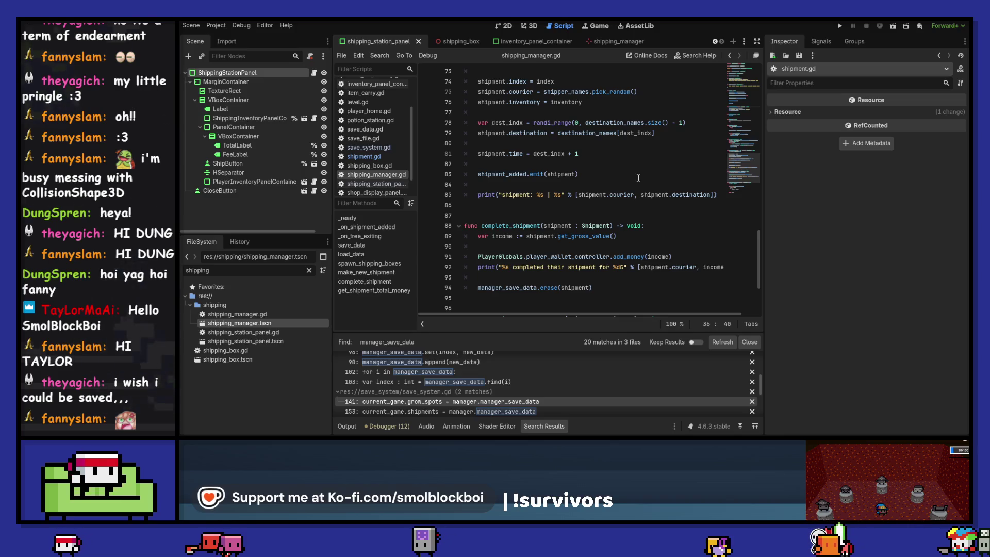
scroll(638, 178, down, 3)
scroll(639, 178, down, 1)
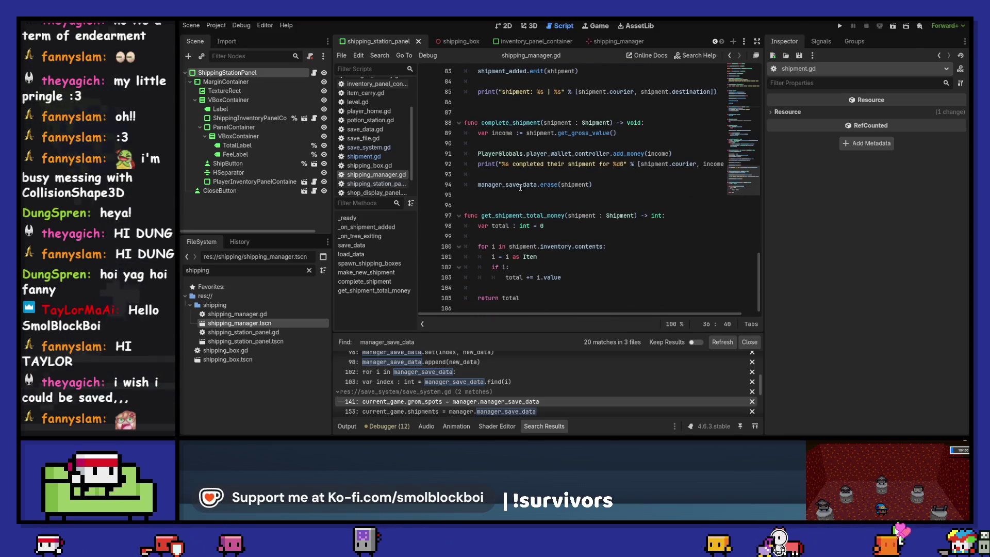
Select SaveSystem.current_game.shipments on line 55 and find its matches on lines 47 and 55.
ctrl+click(520, 186)
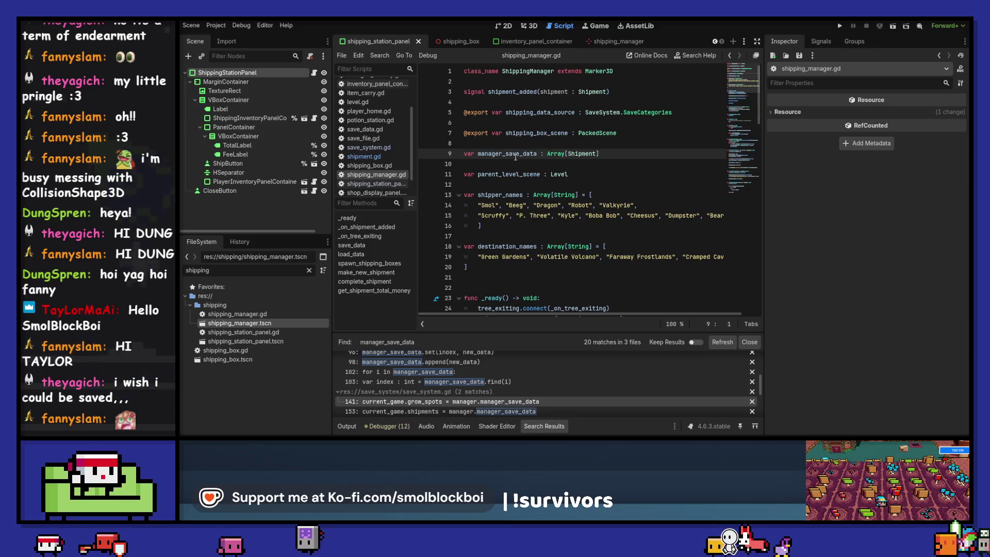
double_click(515, 154)
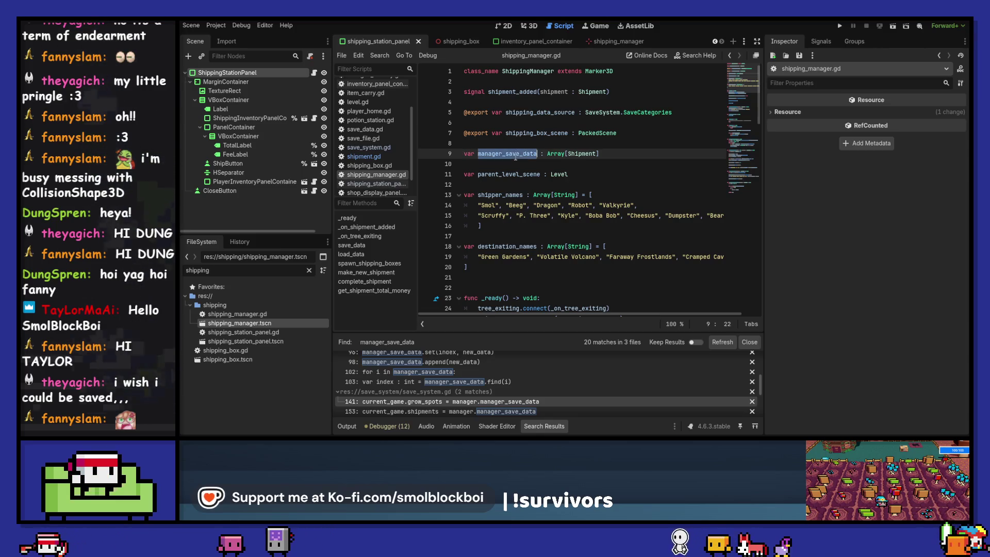
scroll(515, 157, down, 13)
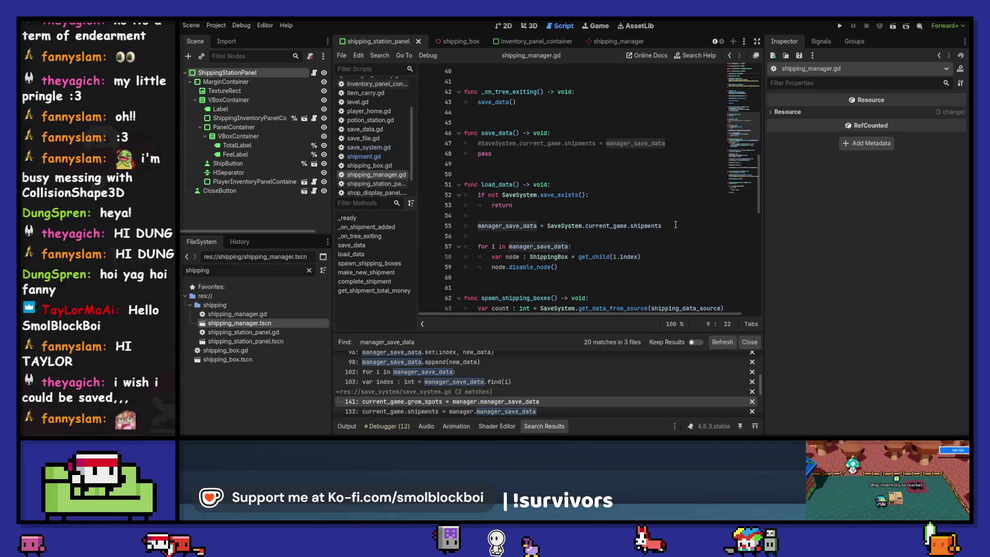
drag(662, 226, 538, 226)
drag(662, 226, 547, 225)
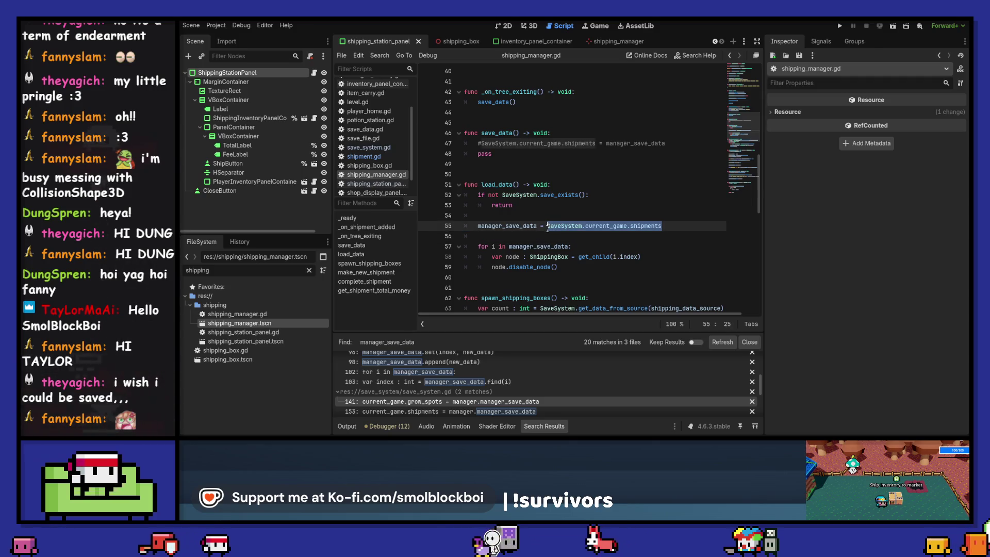
key(ctrl+f)
click(641, 325)
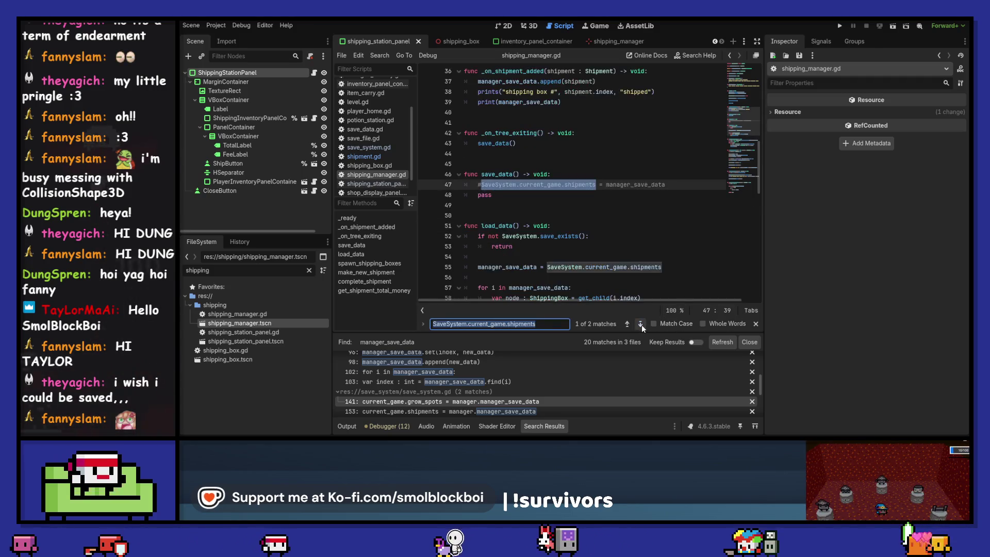
click(640, 324)
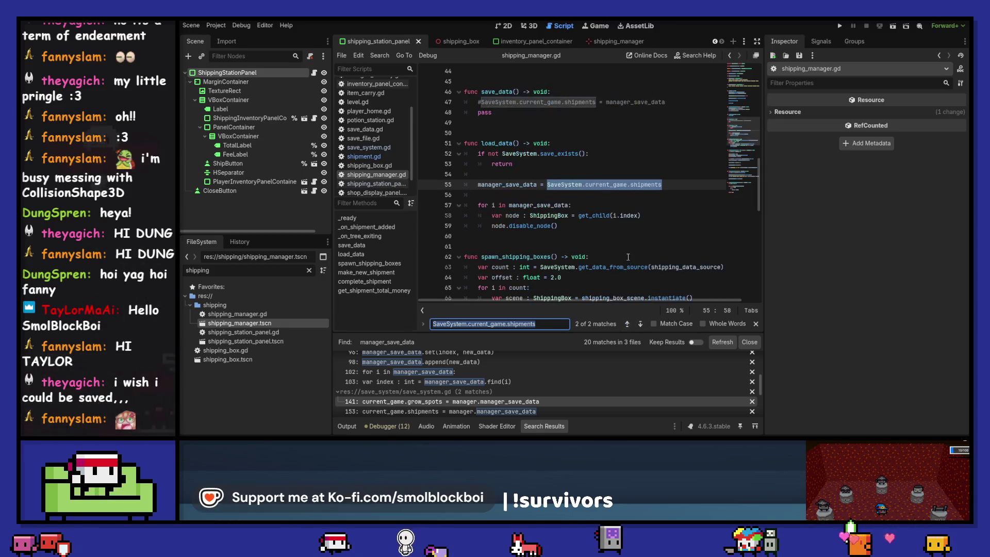
Search the project for it, opening the level.gd line 57 and shipping_manager.gd line 47 matches.
key(ctrl+shift+f)
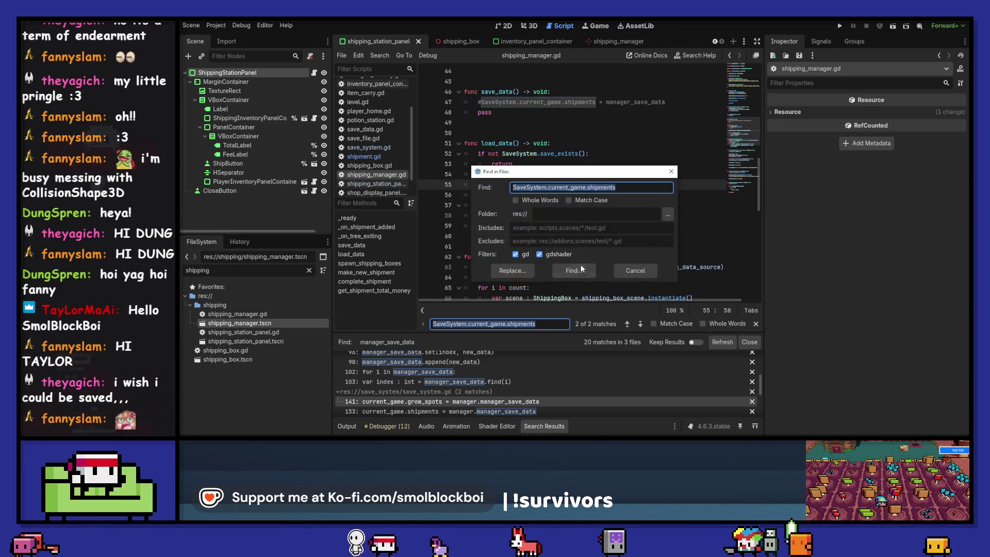
click(581, 270)
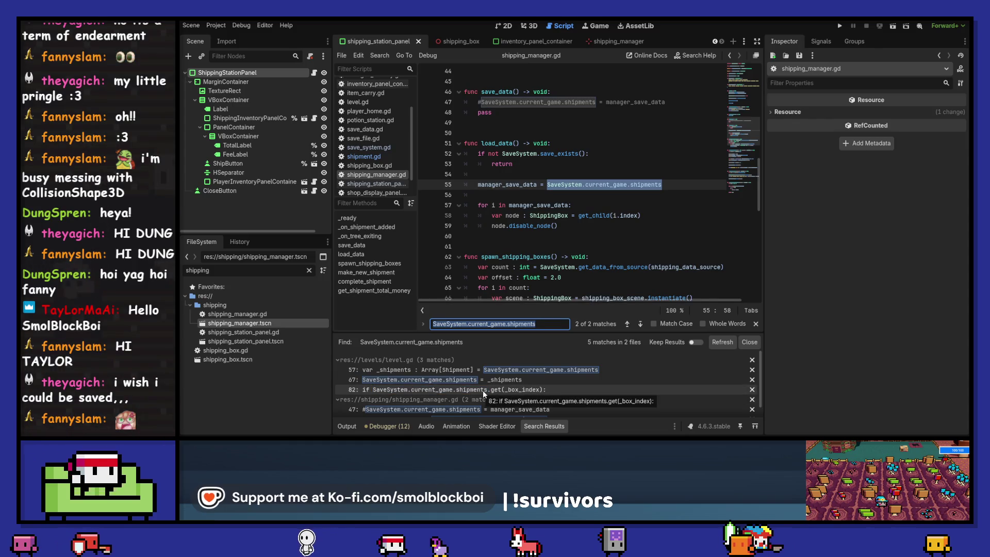
click(485, 370)
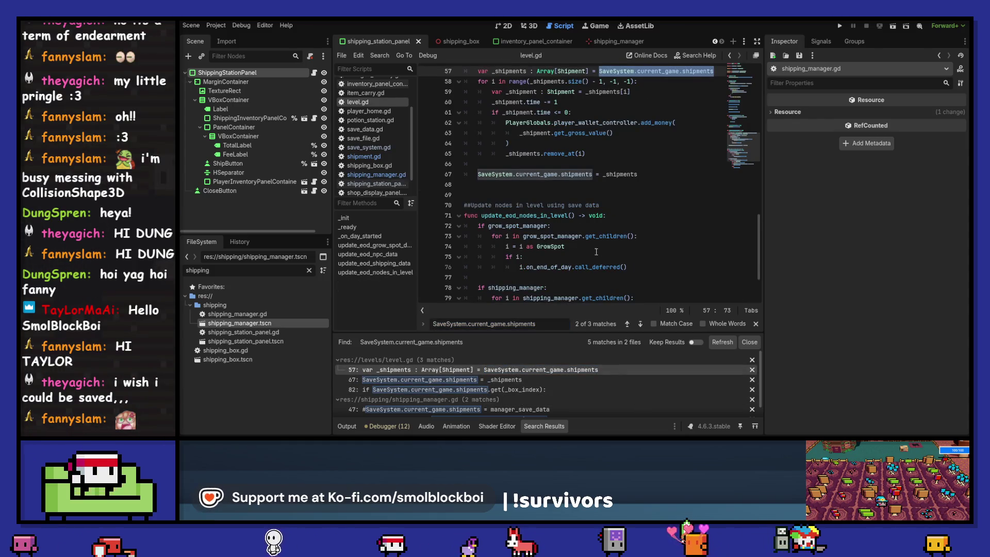
scroll(596, 251, up, 3)
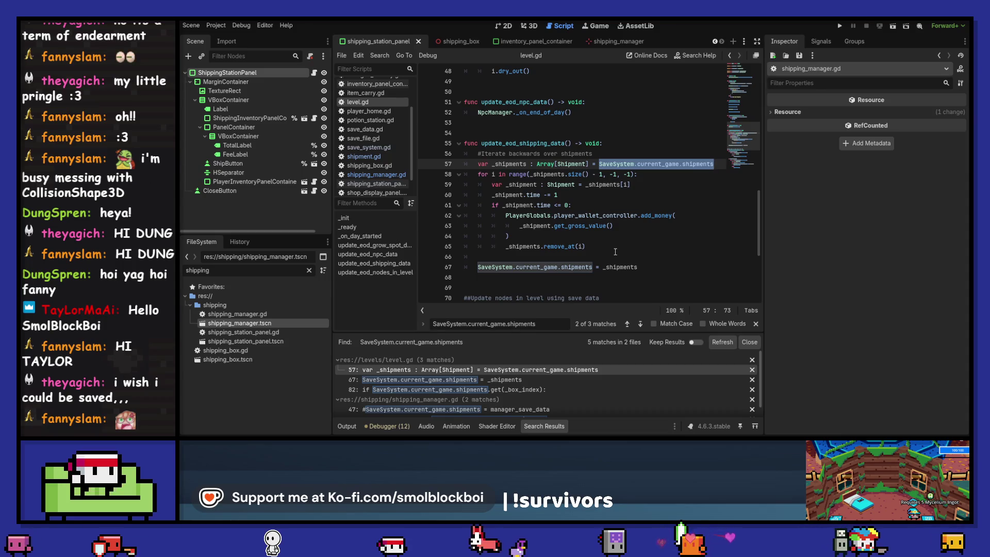
scroll(594, 217, up, 4)
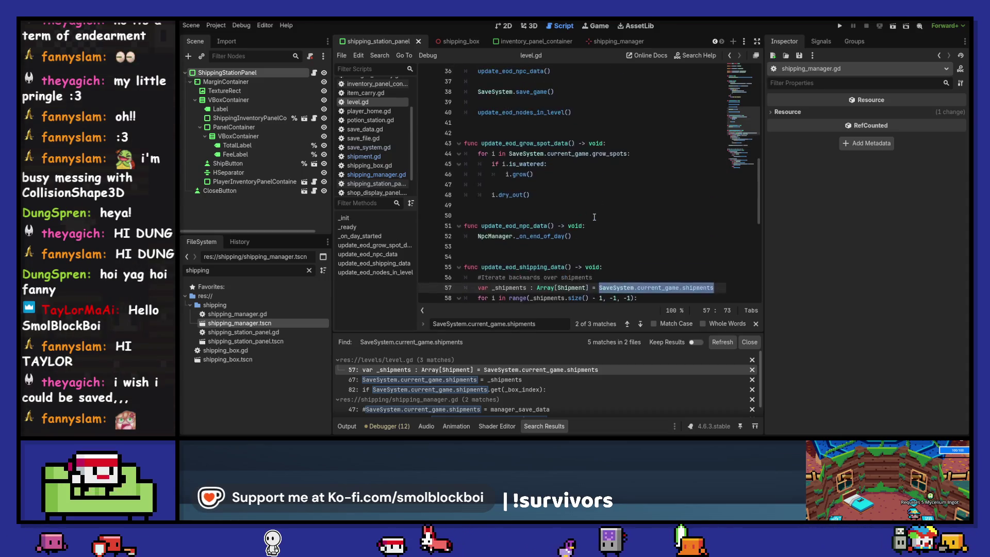
scroll(594, 217, down, 2)
scroll(594, 217, up, 2)
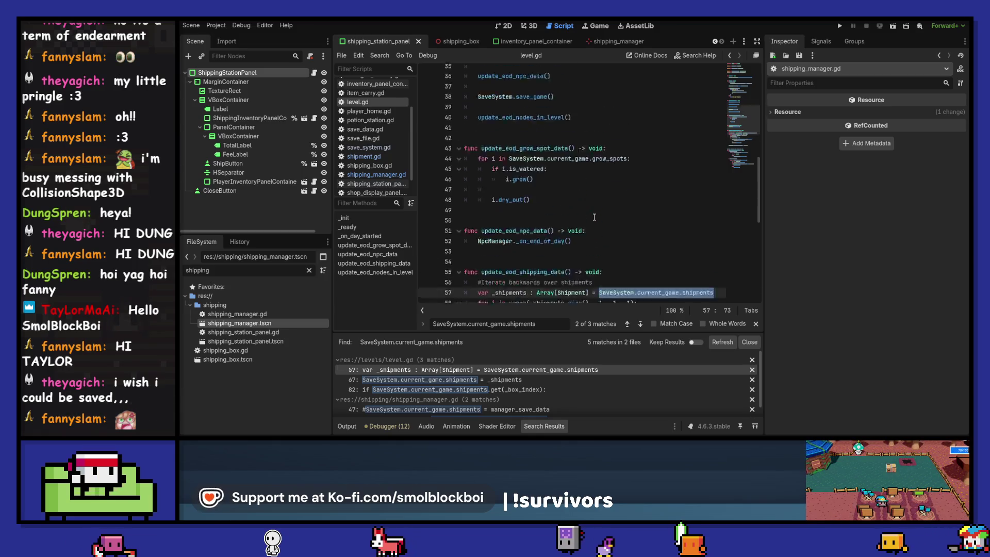
scroll(594, 217, up, 1)
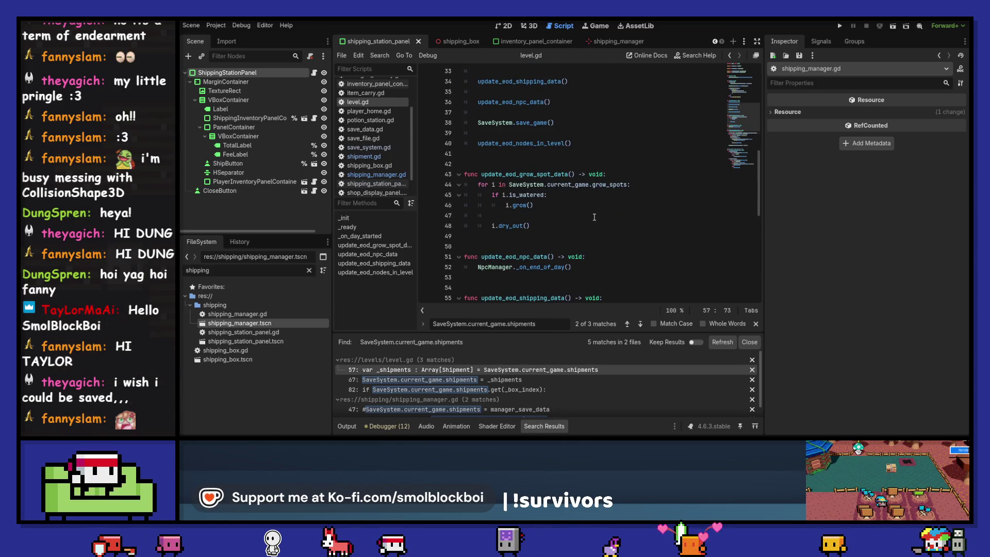
scroll(494, 404, down, 1)
click(495, 400)
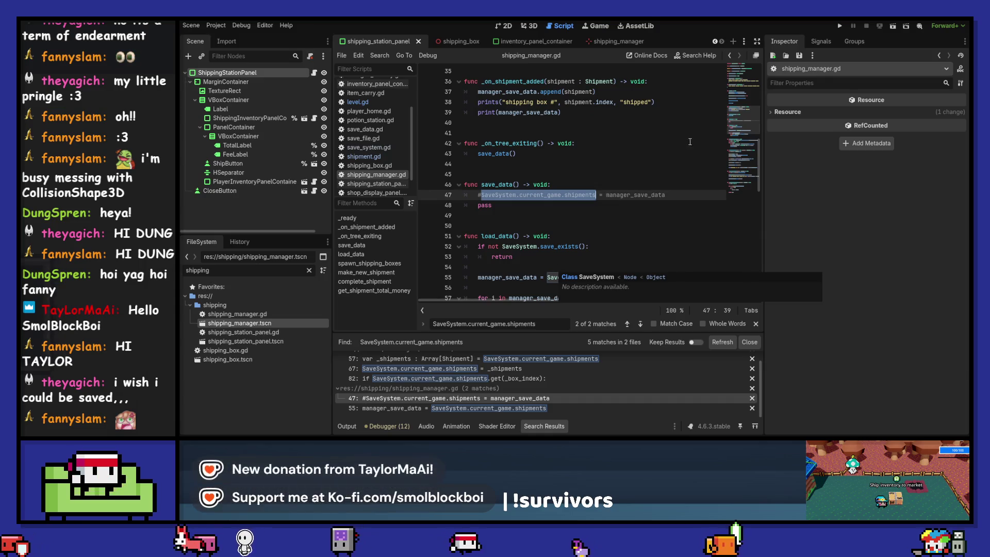
Launch the game, start it, and ship the queued item at the Shipping Box.
click(839, 24)
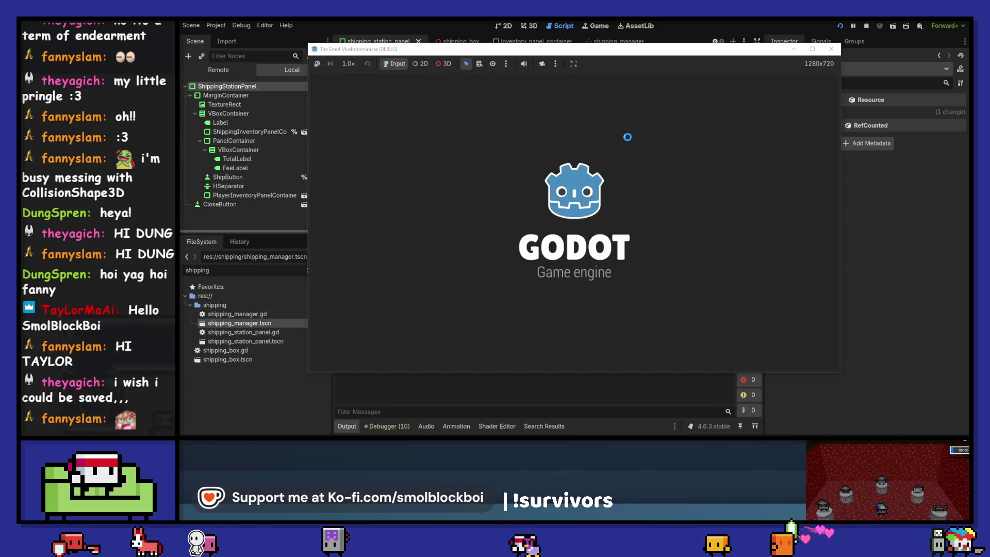
click(588, 220)
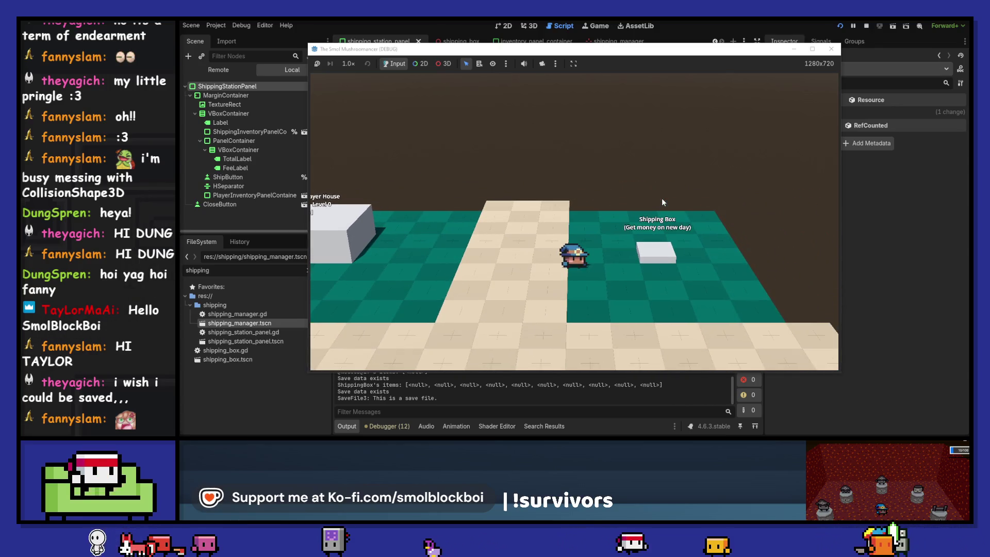
key(w)
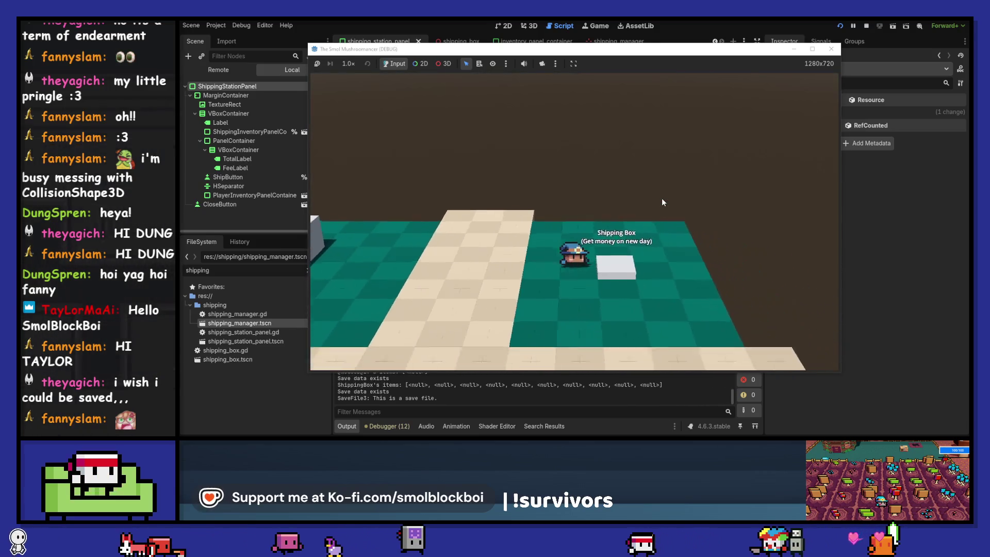
key(e)
click(644, 207)
key(Escape)
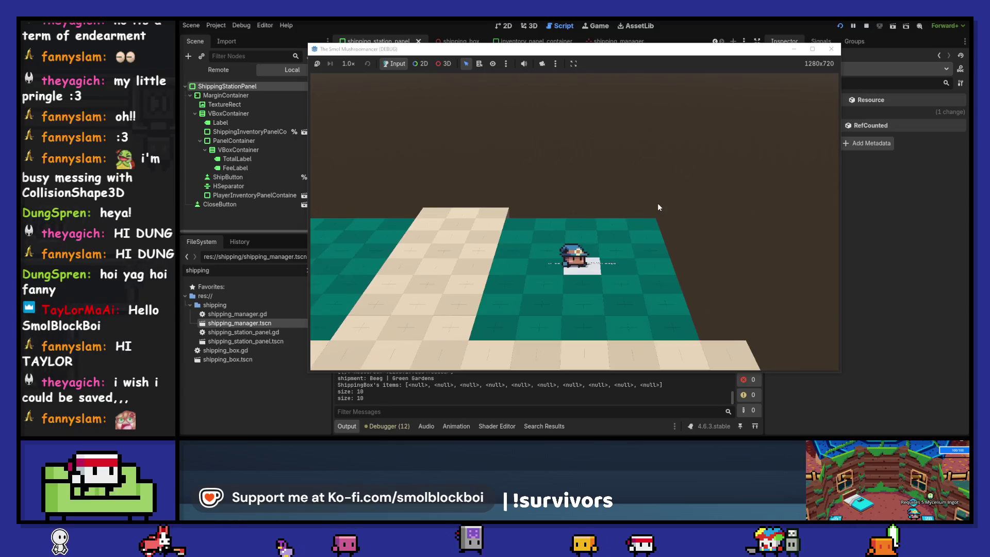
Walk to the Player House bed and sleep to start a new day.
key(a)
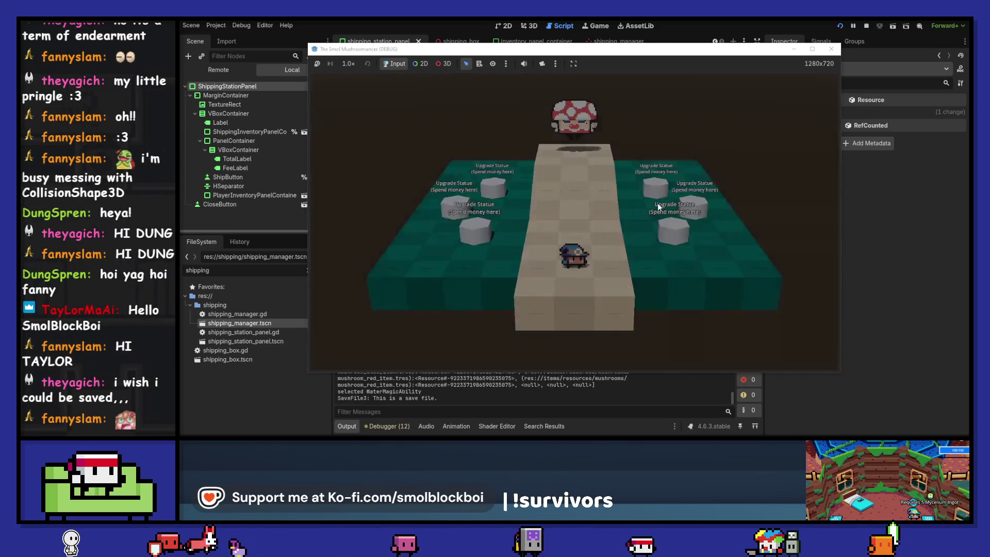
key(s)
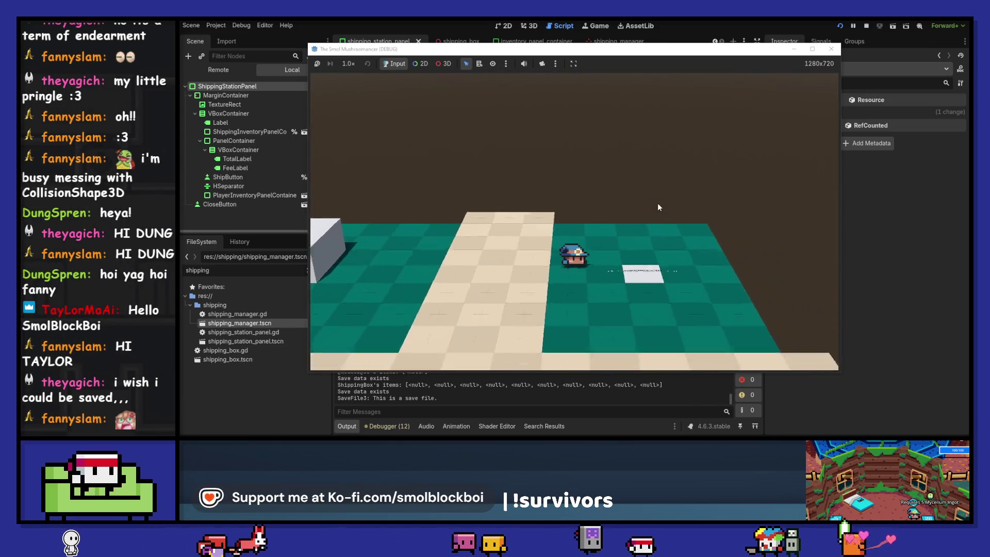
key(s)
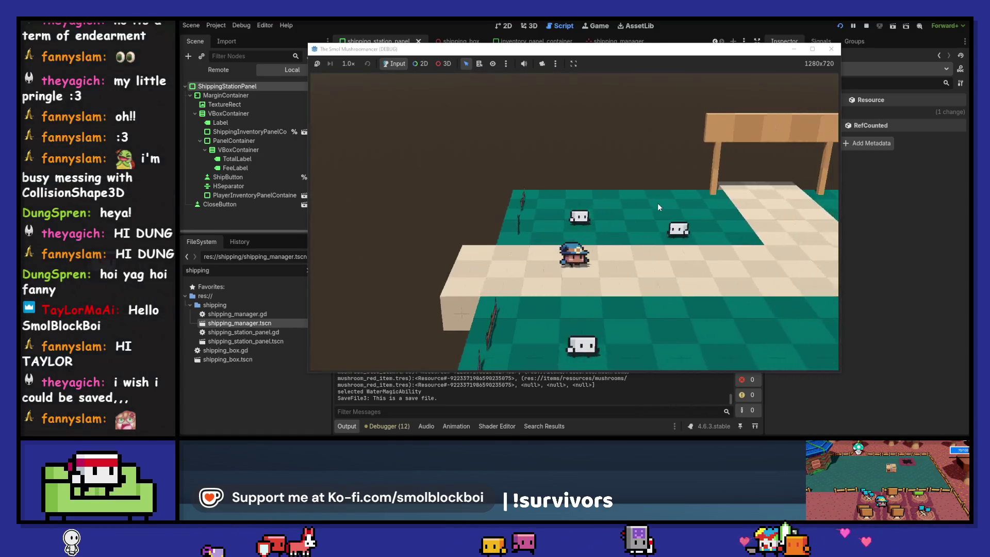
key(d)
key(w)
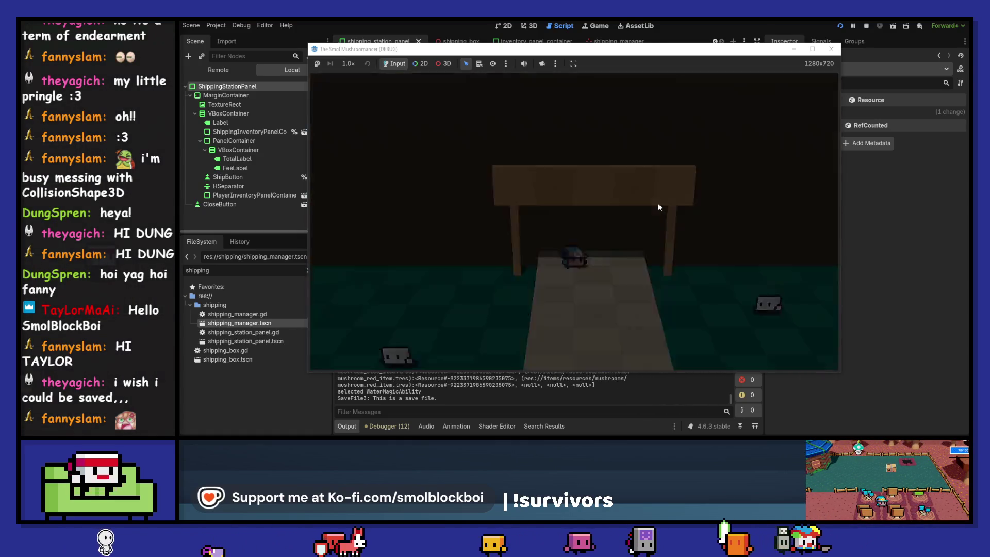
key(a)
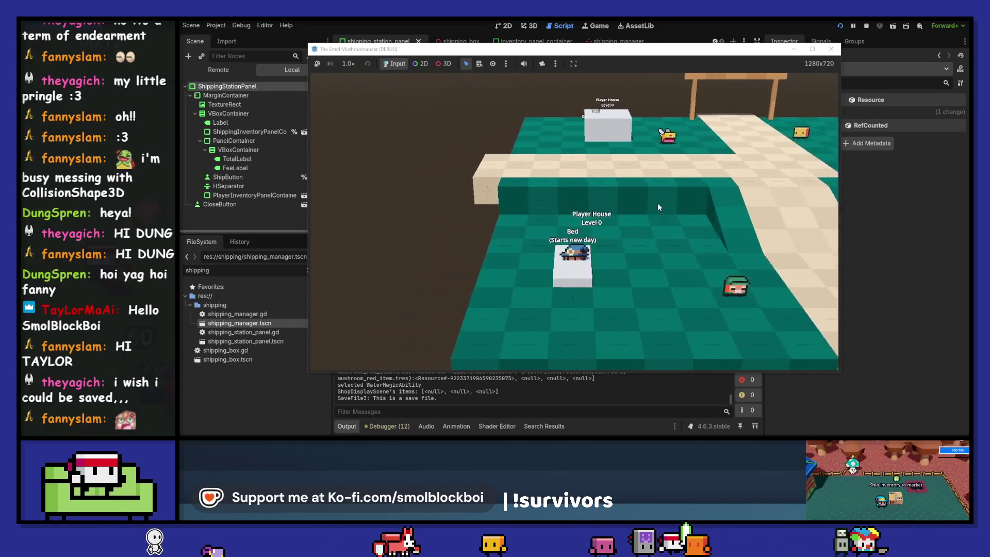
key(e)
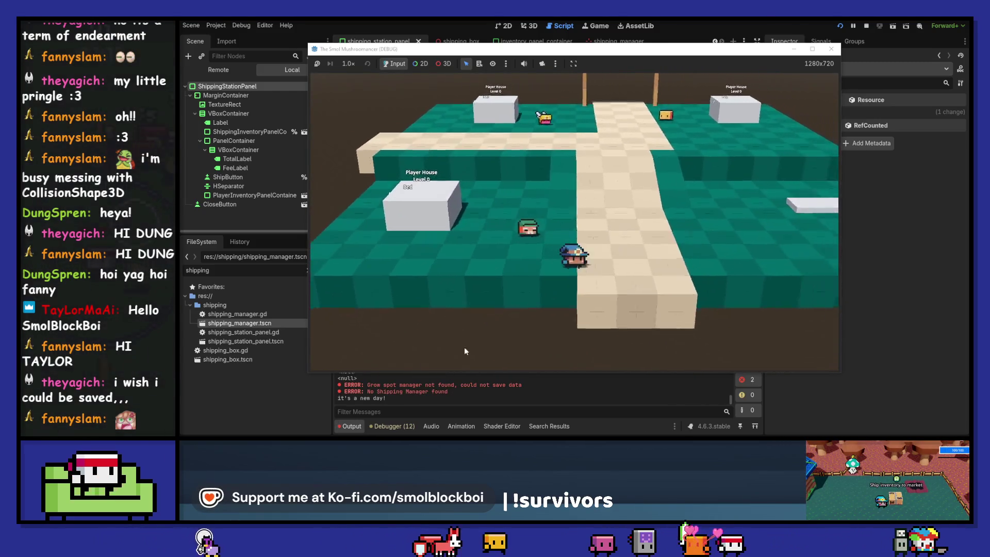
Walk back to the Shipping Box and bring up the player inventory bar.
key(a)
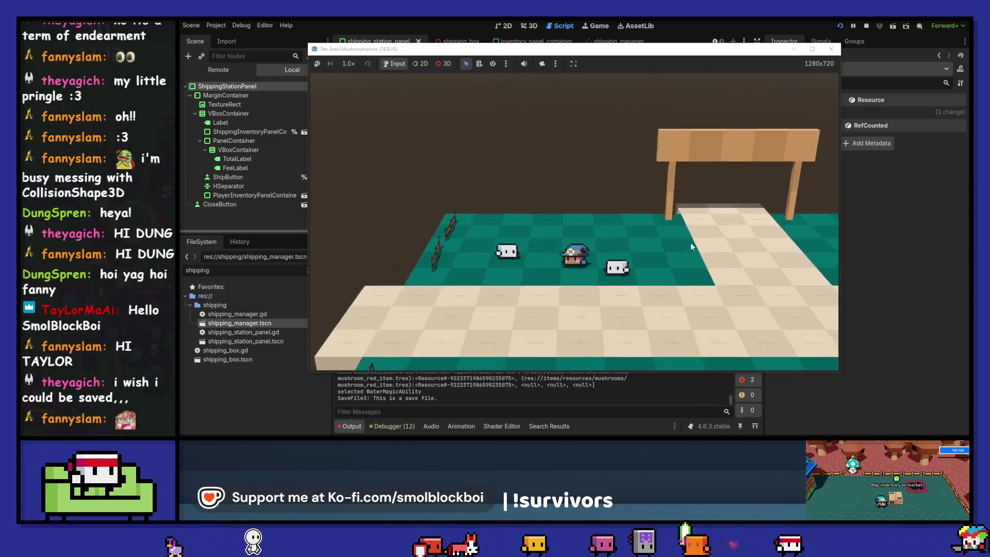
key(s)
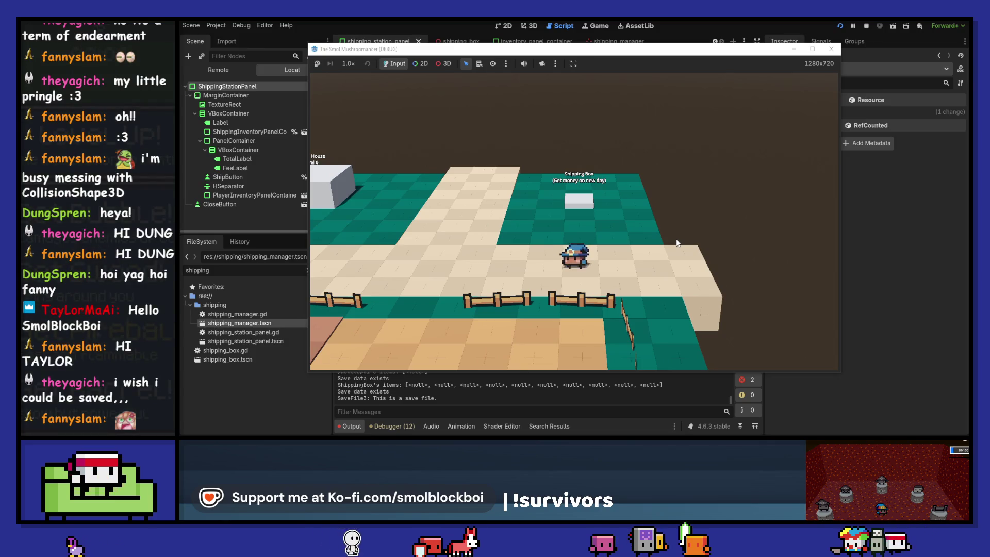
key(e)
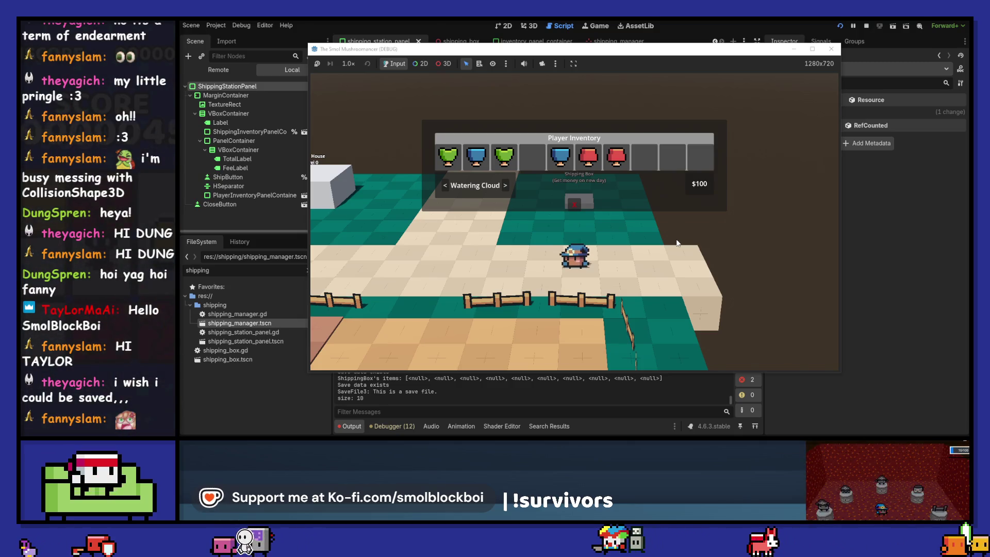
At the Shipping Box, queue the blue mushroom for shipment, then take it back out.
key(w)
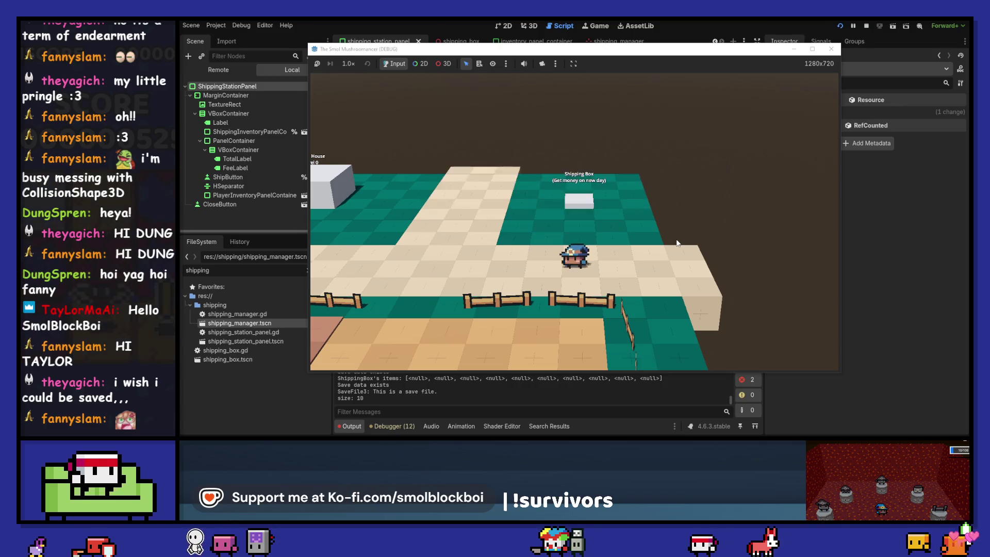
key(e)
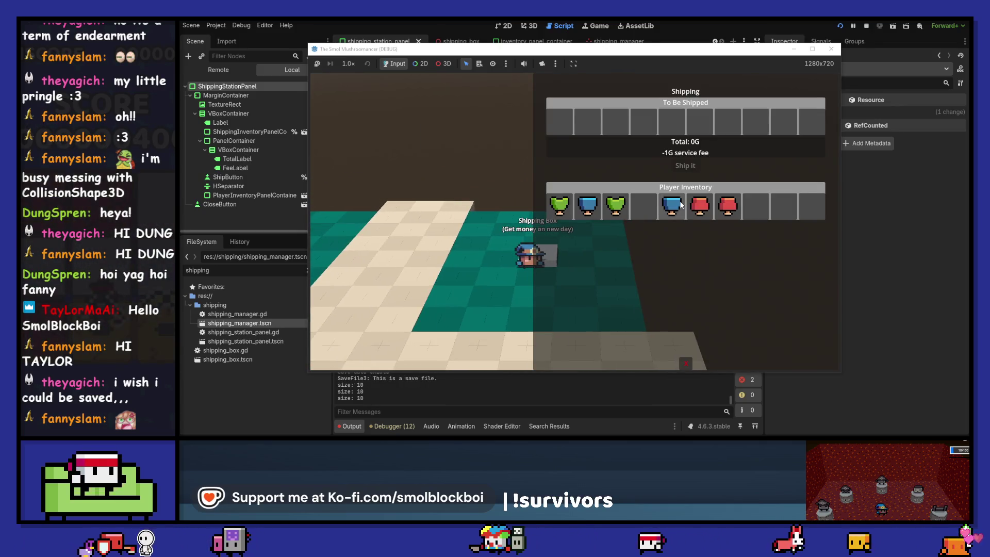
click(671, 205)
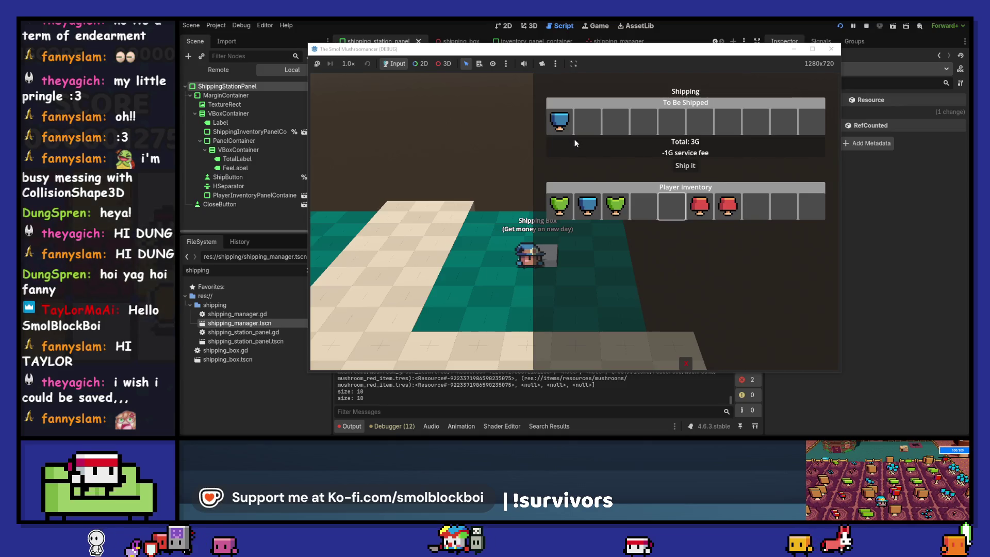
mouse_move(566, 129)
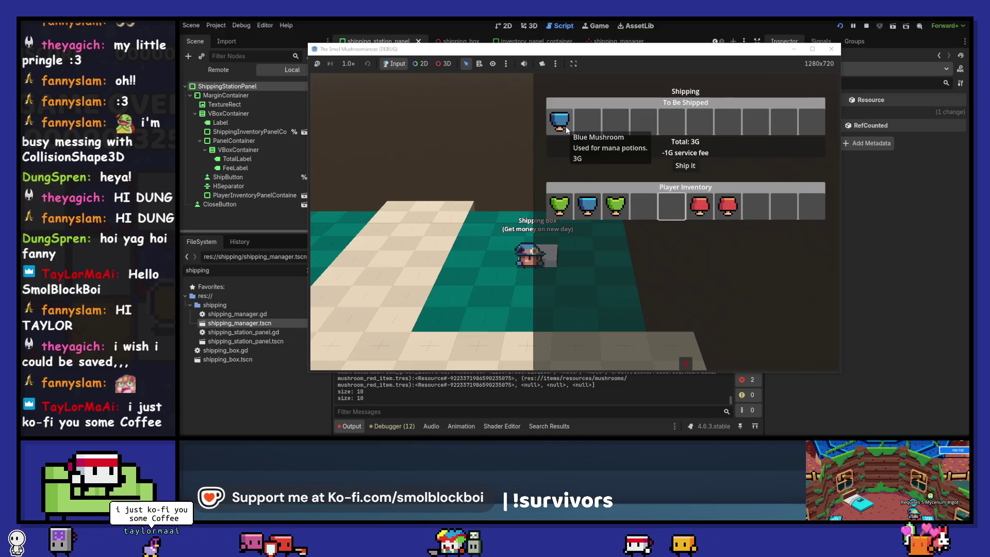
click(566, 129)
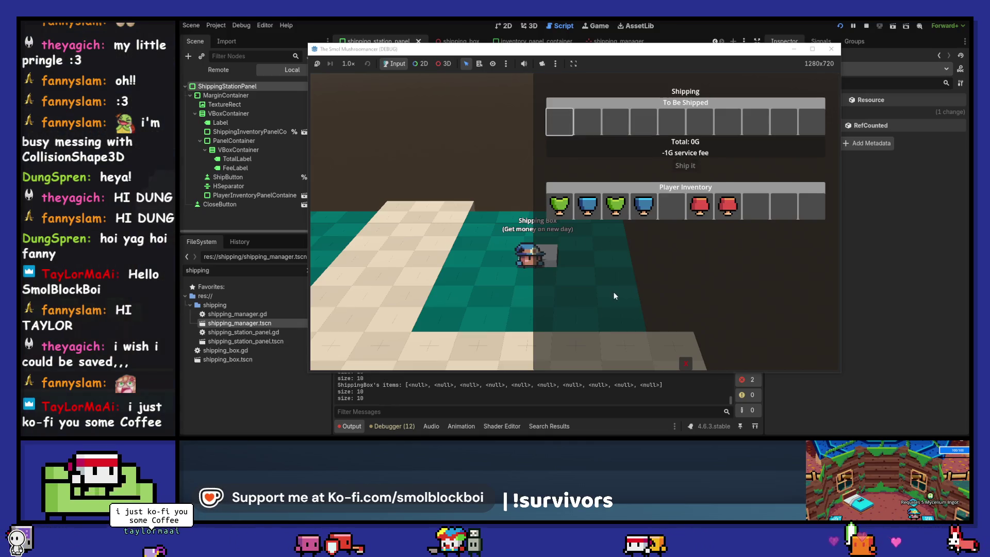
Reopen the shipping panel, add the green mushroom, then return it to the inventory.
key(Escape)
key(d)
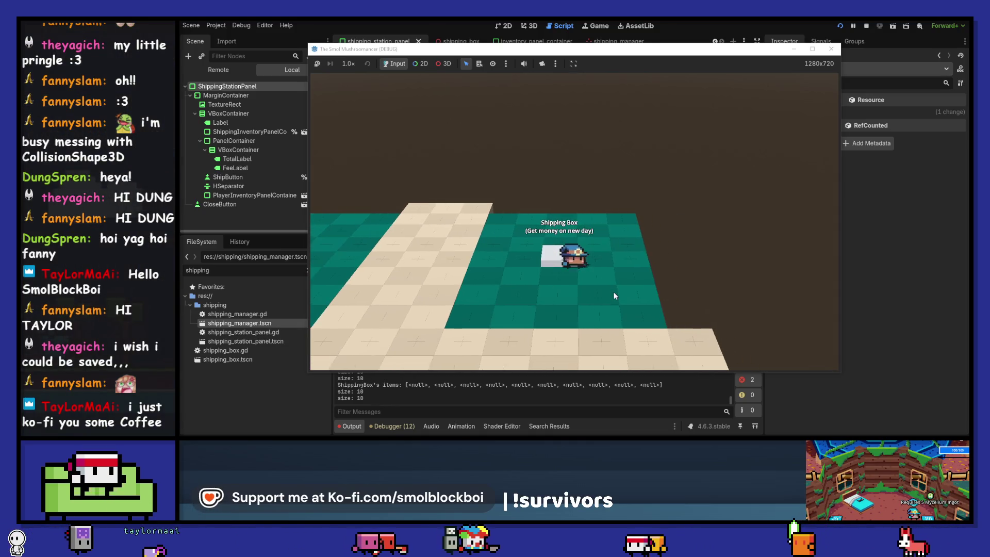
key(e)
click(559, 205)
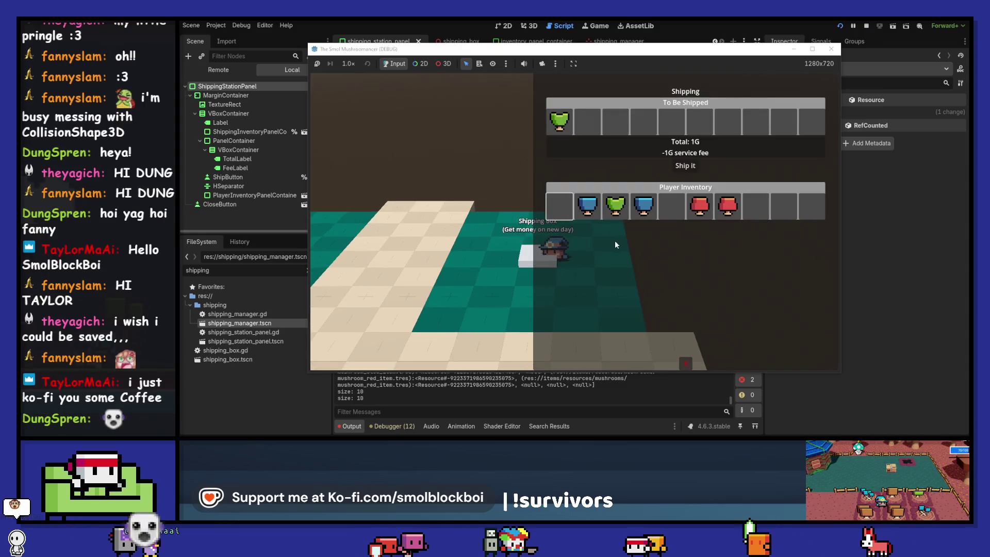
click(557, 121)
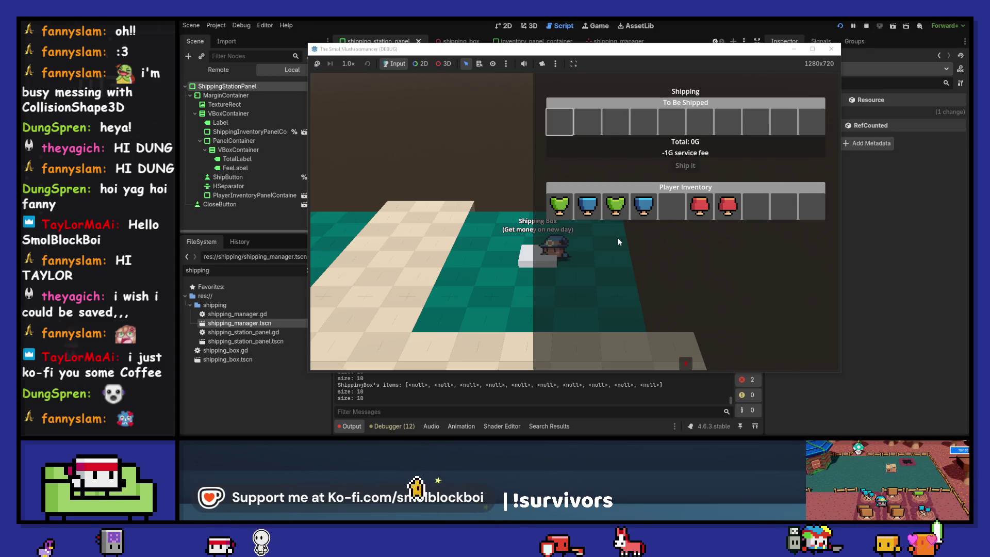
Move red and green mushrooms in and back out, then ship the blue mushroom for 3G.
click(701, 210)
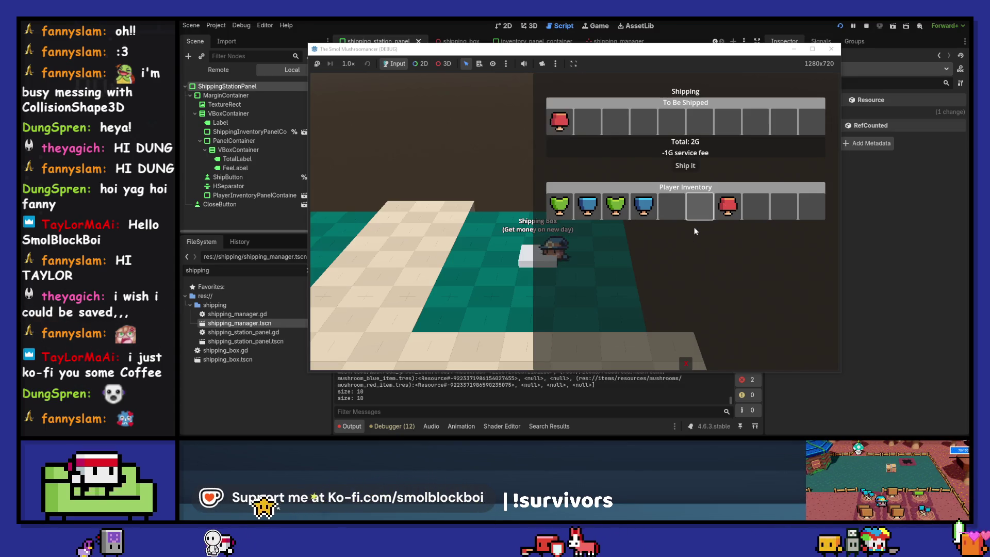
click(575, 126)
click(610, 209)
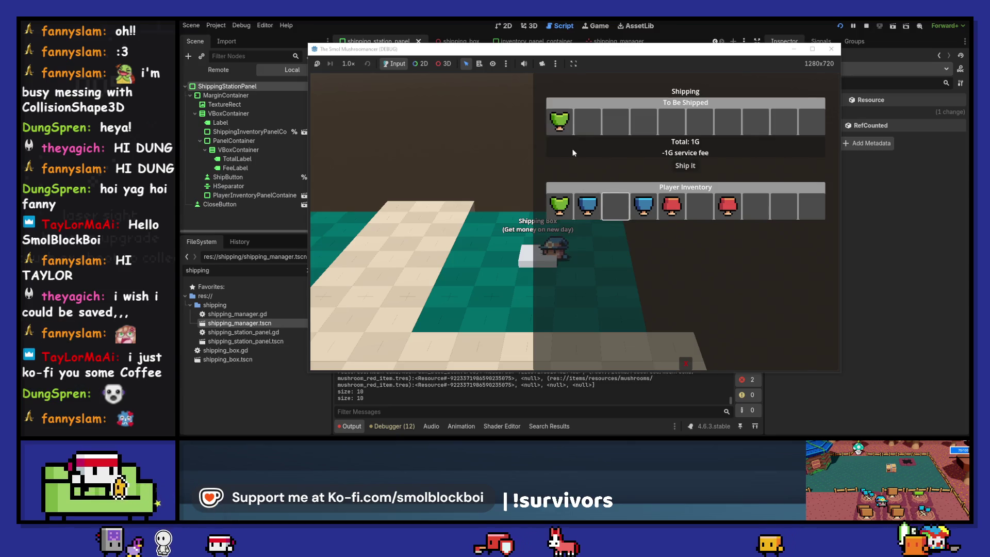
click(559, 120)
click(590, 208)
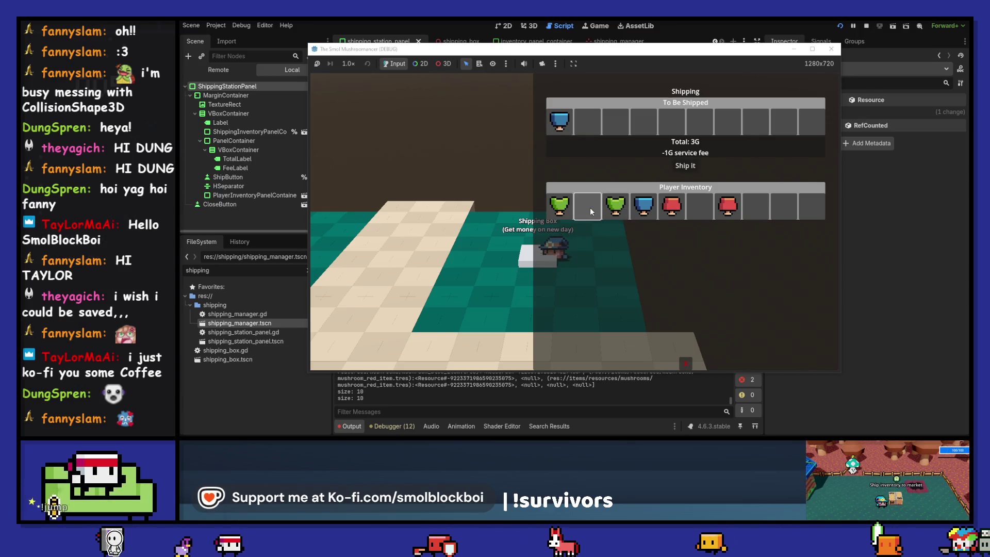
click(687, 166)
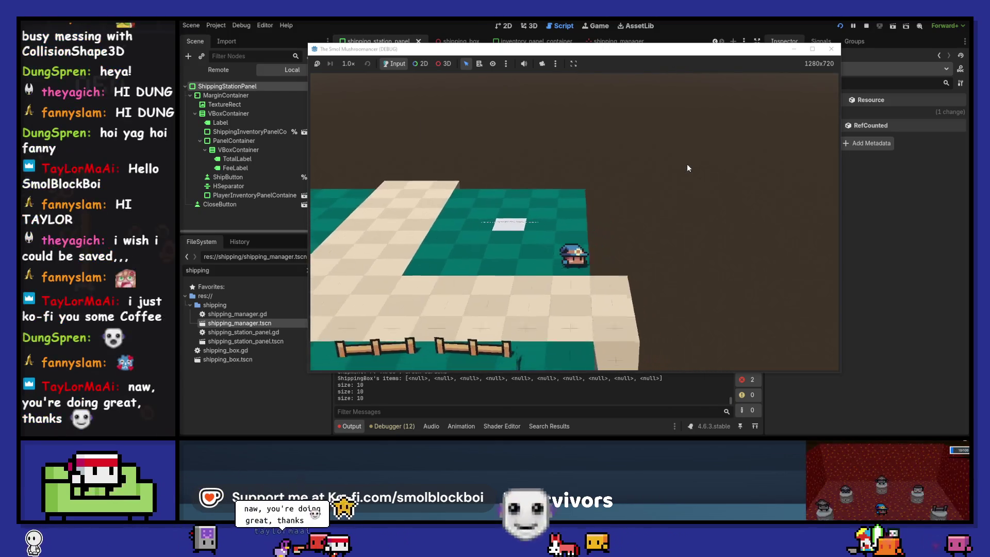
Walk through the gate to the Player House bed, end the day, and walk back to the Shipping Box.
key(d)
key(w)
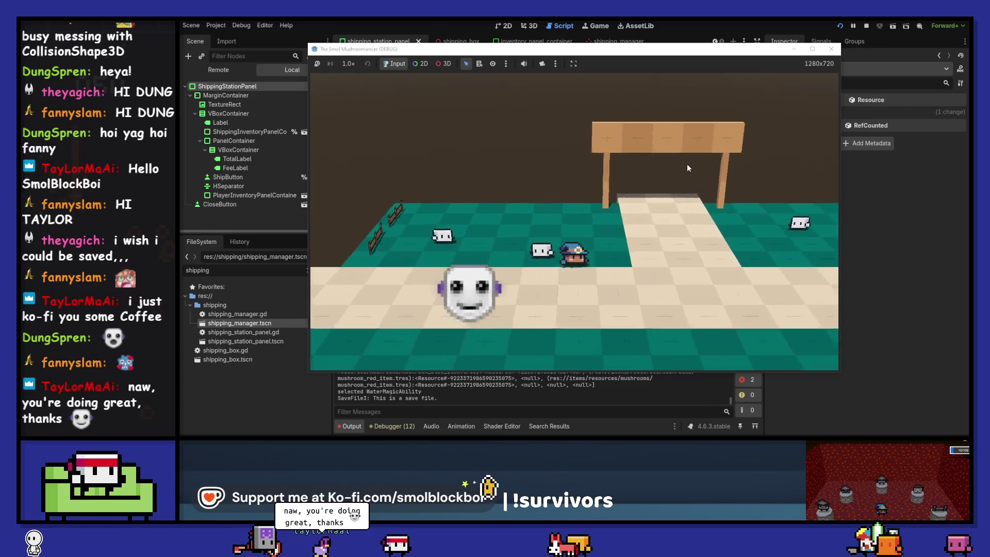
key(a)
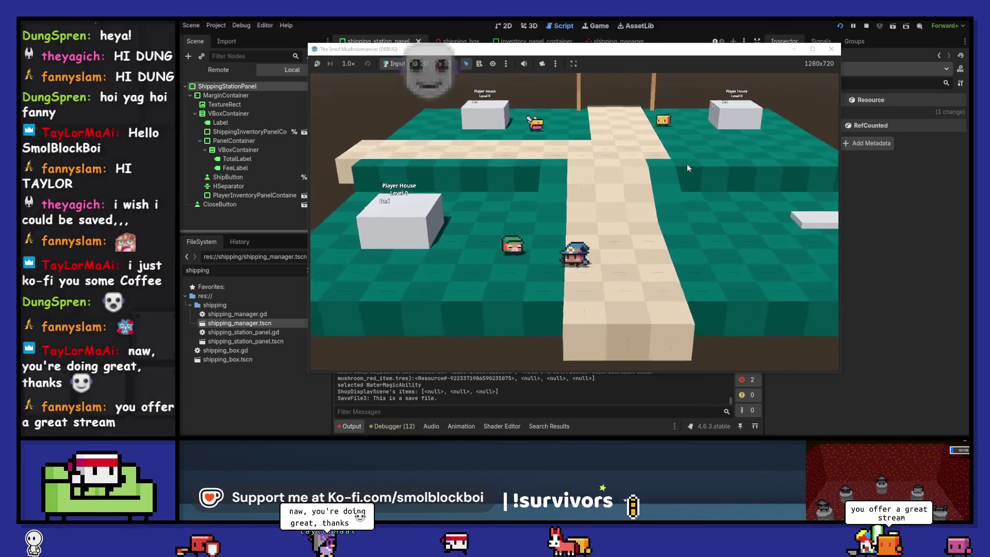
key(Up)
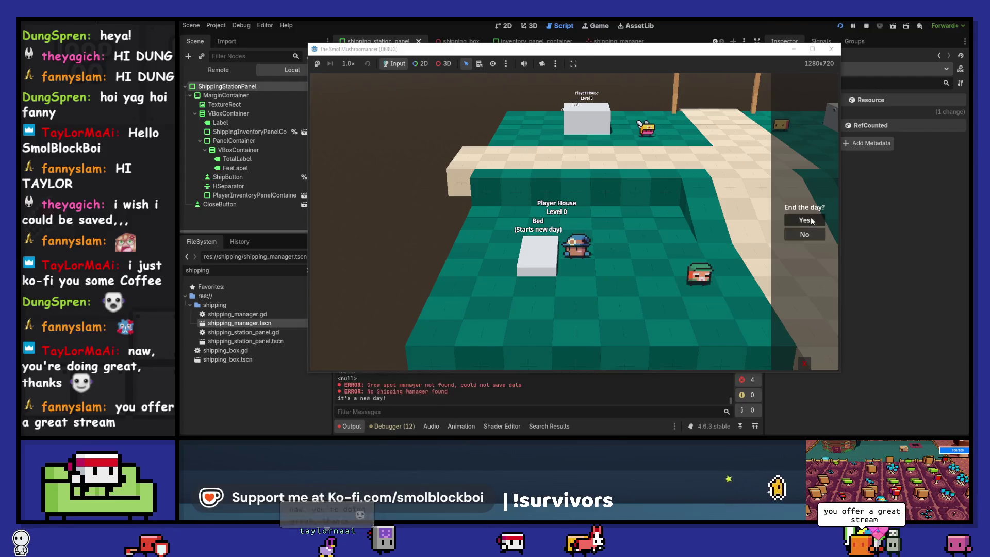
key(Return)
key(w)
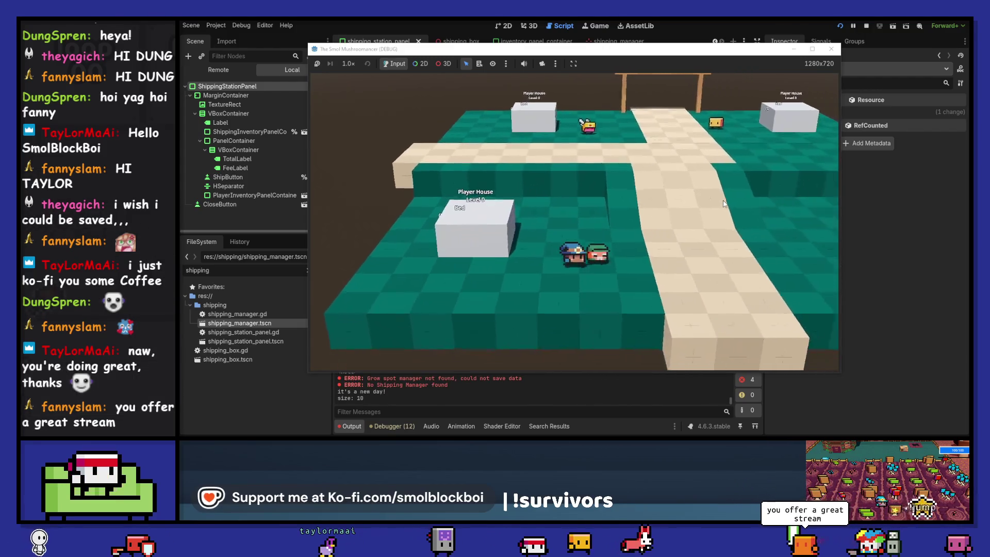
key(a)
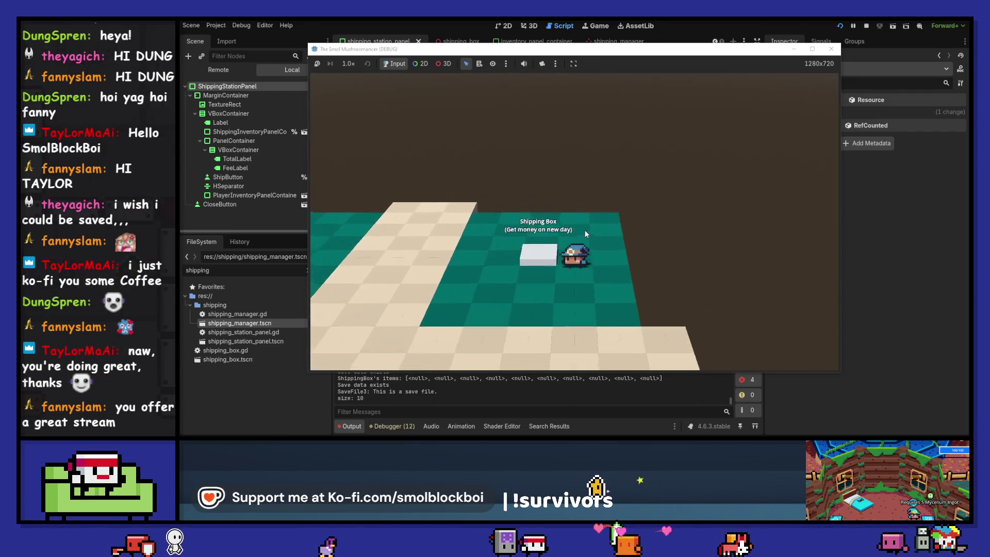
Ship another blue mushroom from the Shipping Box.
key(e)
click(652, 215)
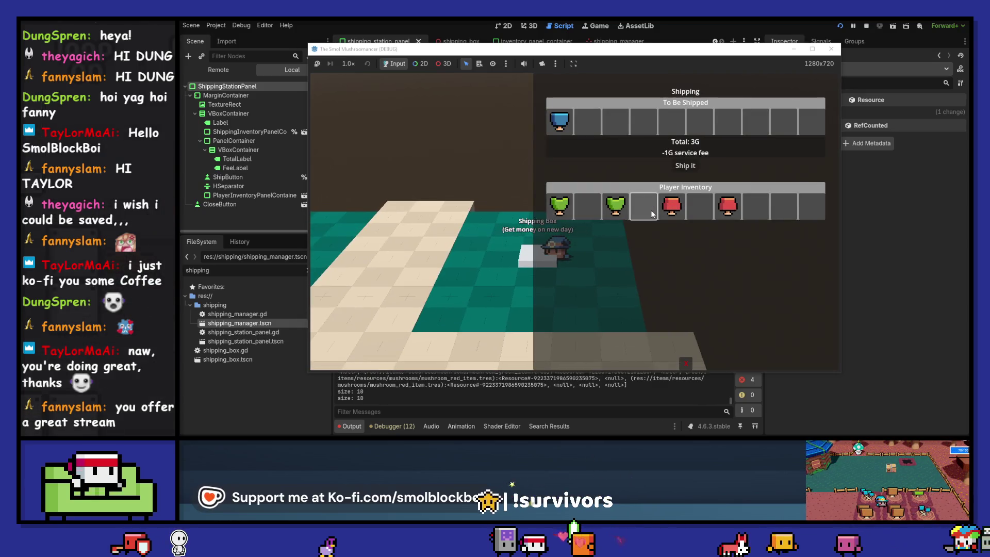
click(686, 165)
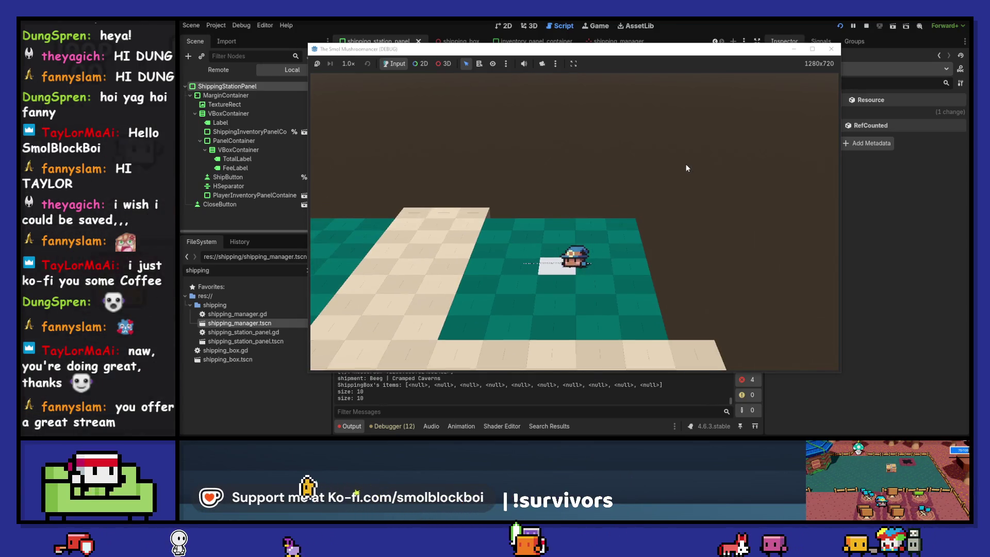
Walk to the bed, sleep into a new day, close the inventory, and stop the game.
key(a)
key(s)
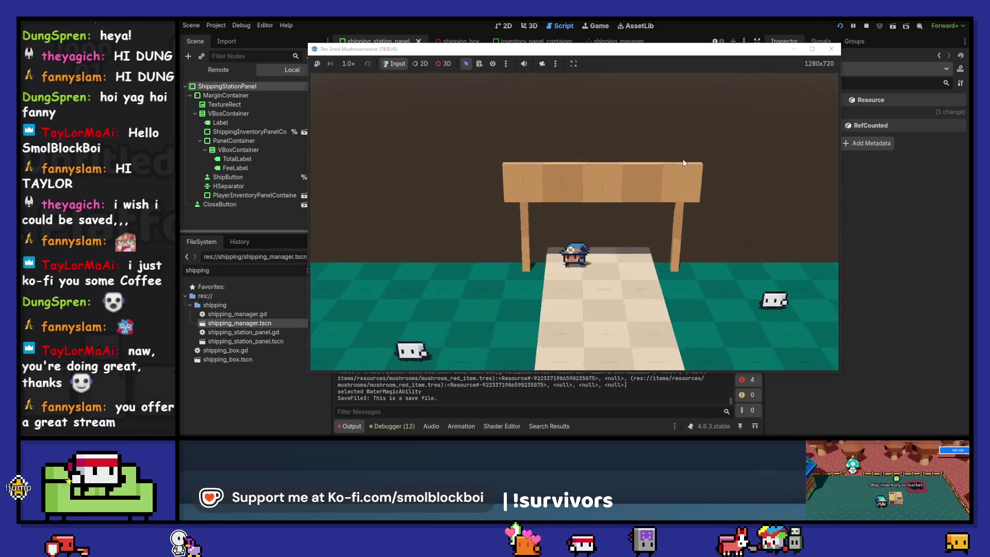
key(a)
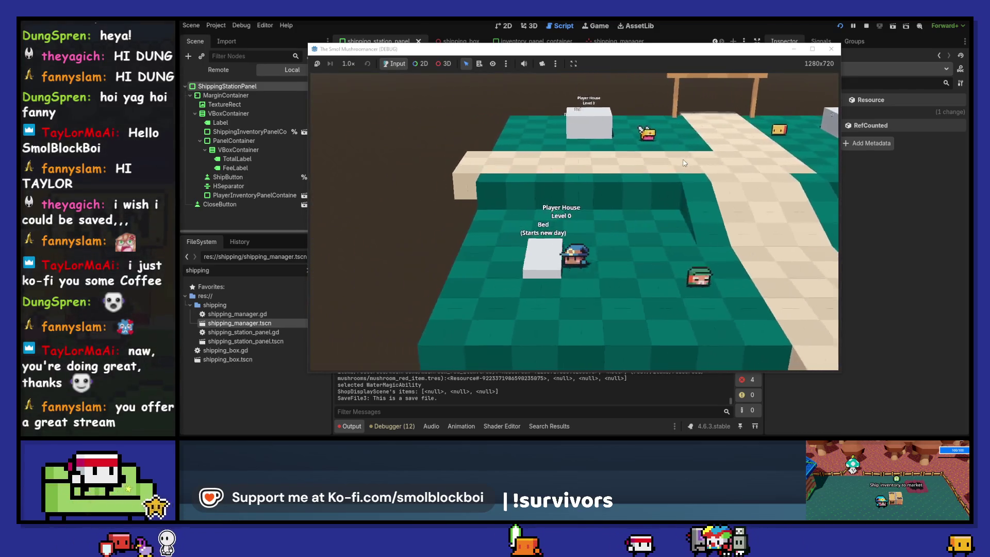
click(815, 217)
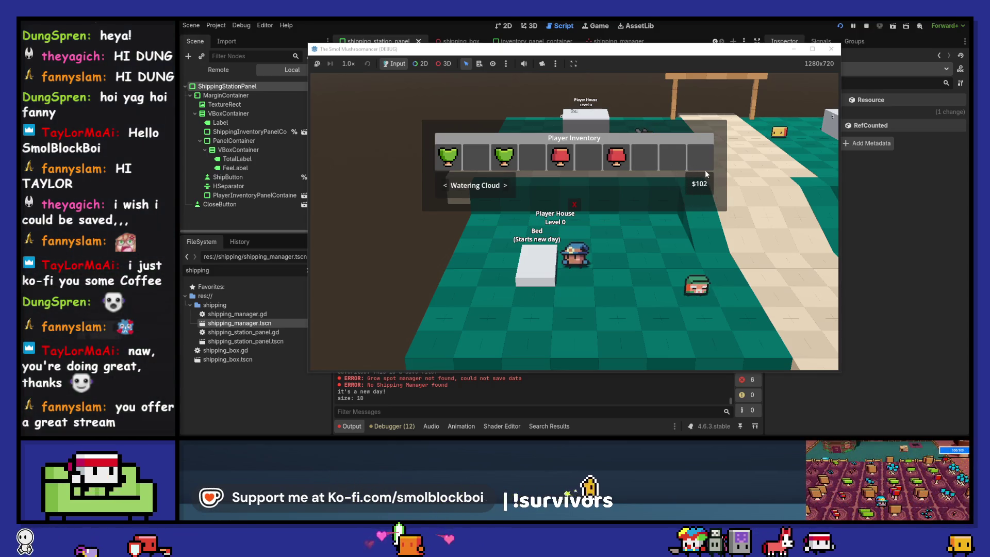
key(Escape)
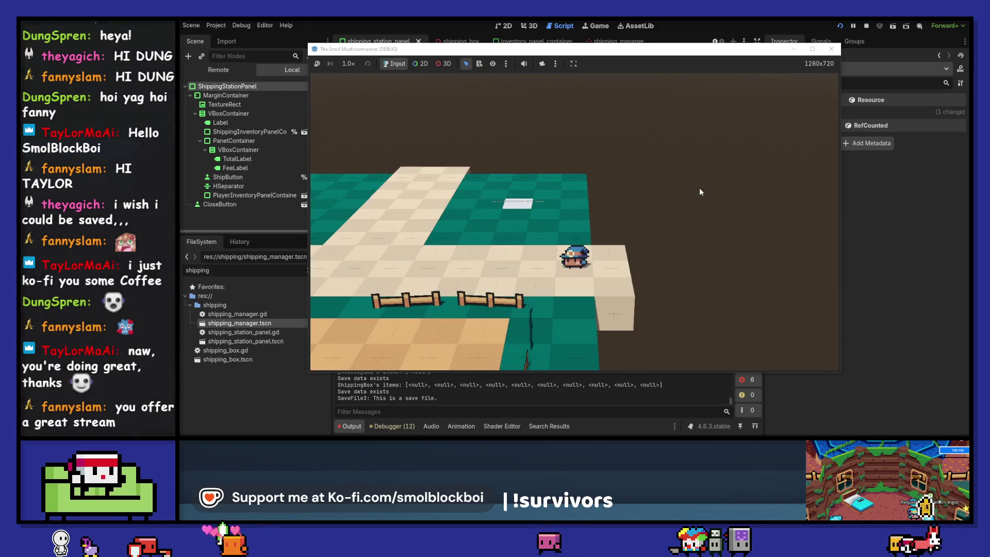
click(831, 49)
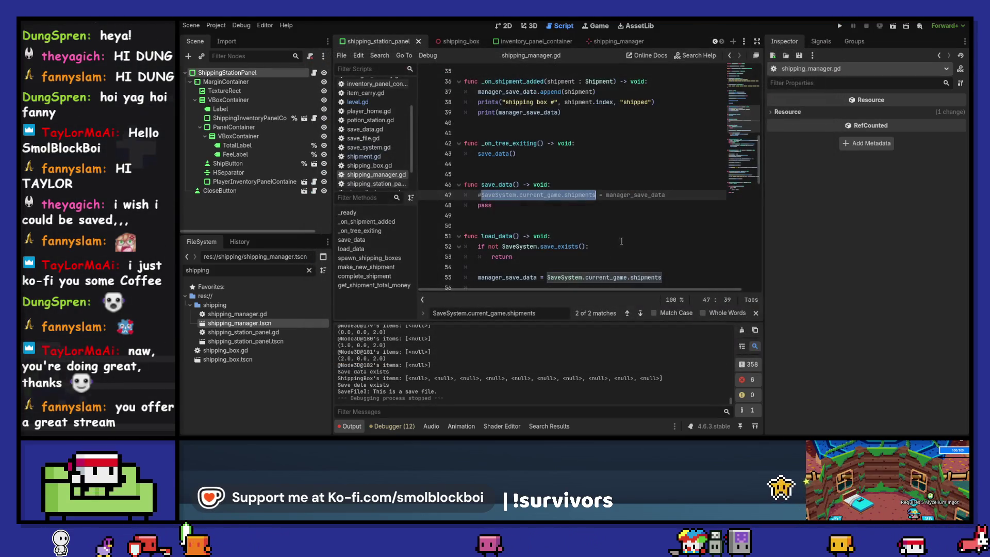
Close the search bar in shipping_manager.gd and save the scene with Ctrl+S.
click(666, 195)
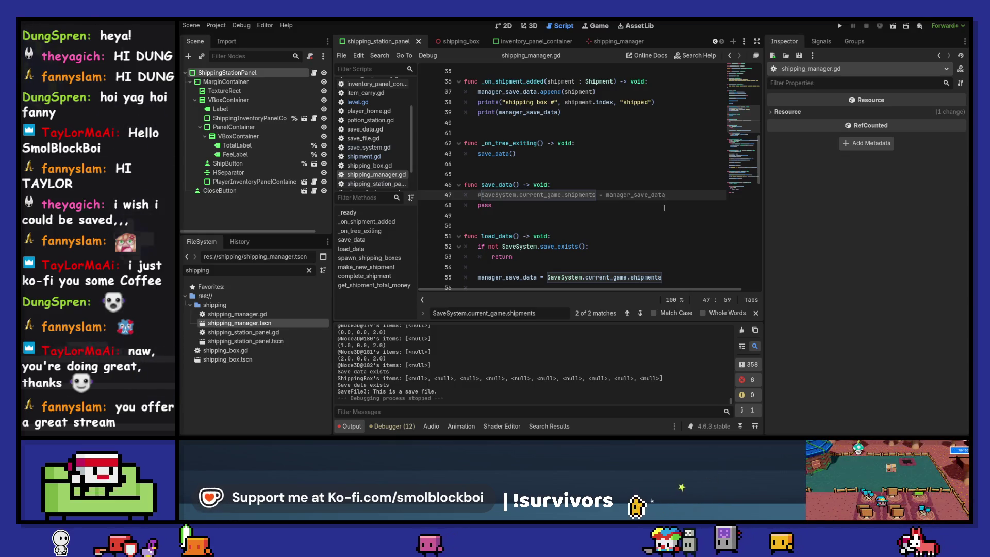
scroll(664, 208, down, 6)
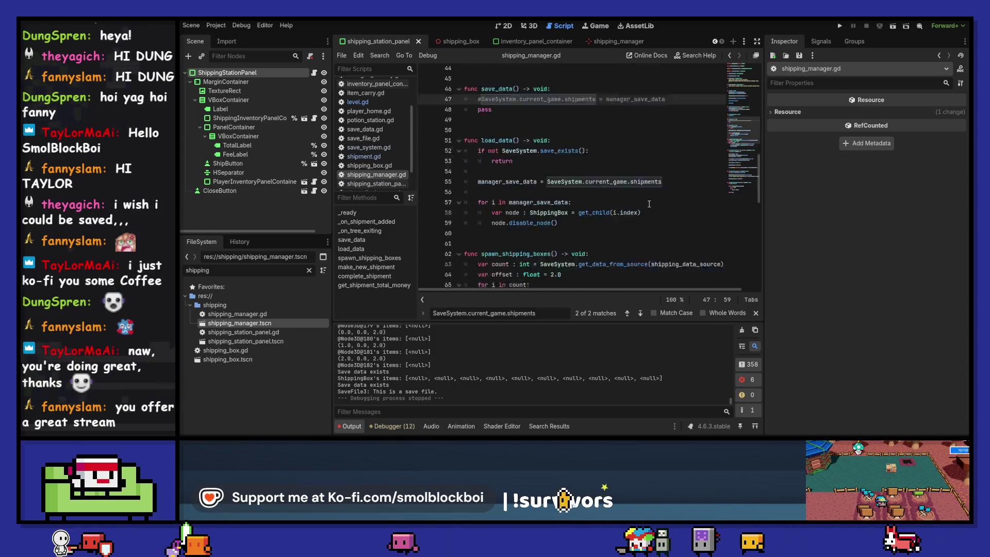
click(755, 312)
key(ctrl+s)
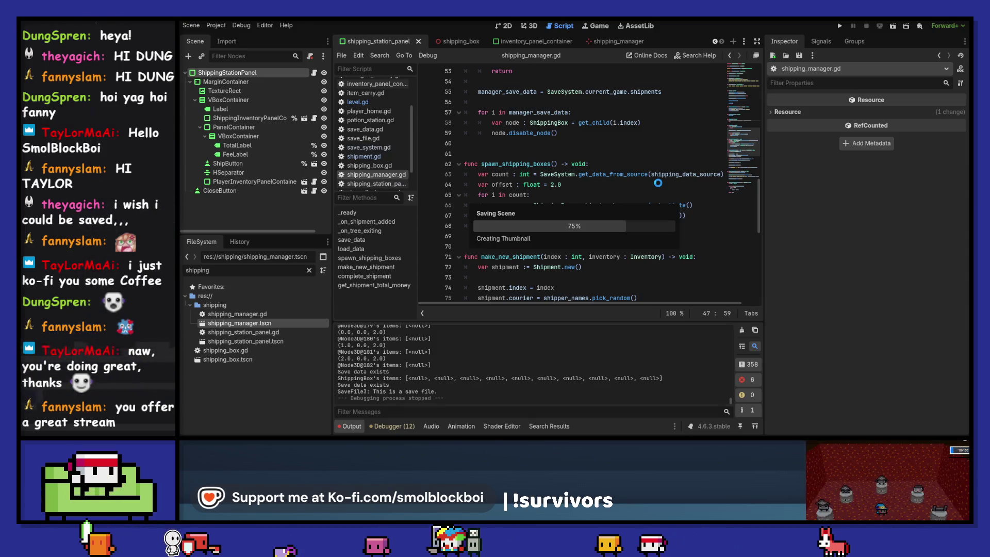
Review the script, then open Project Settings at the Globals autoload list.
click(654, 185)
scroll(616, 227, down, 4)
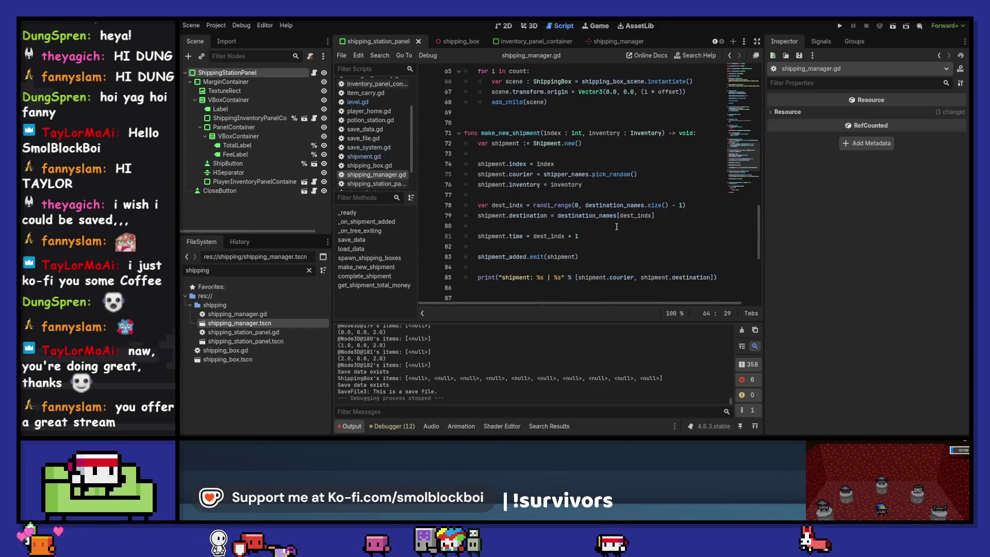
scroll(616, 227, down, 2)
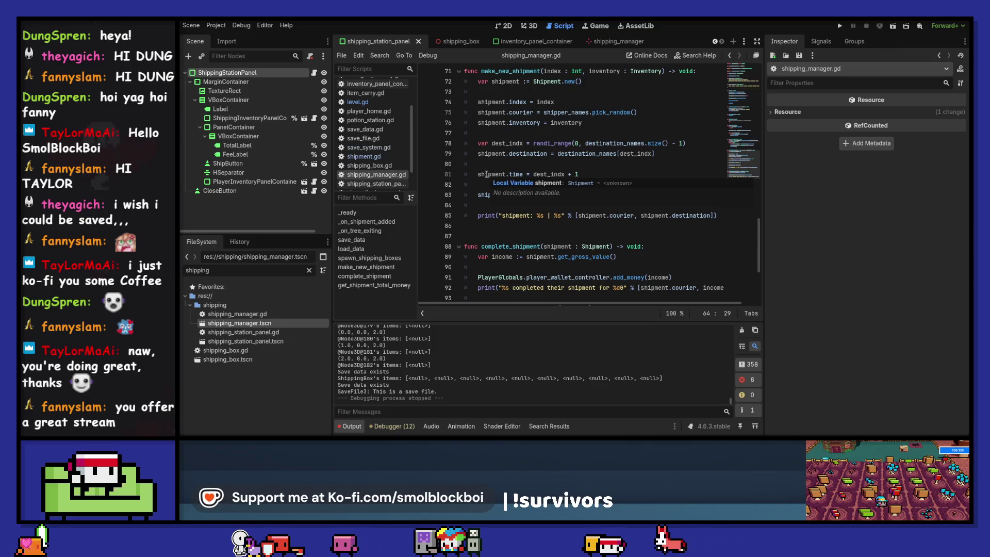
scroll(486, 174, down, 3)
scroll(517, 240, up, 5)
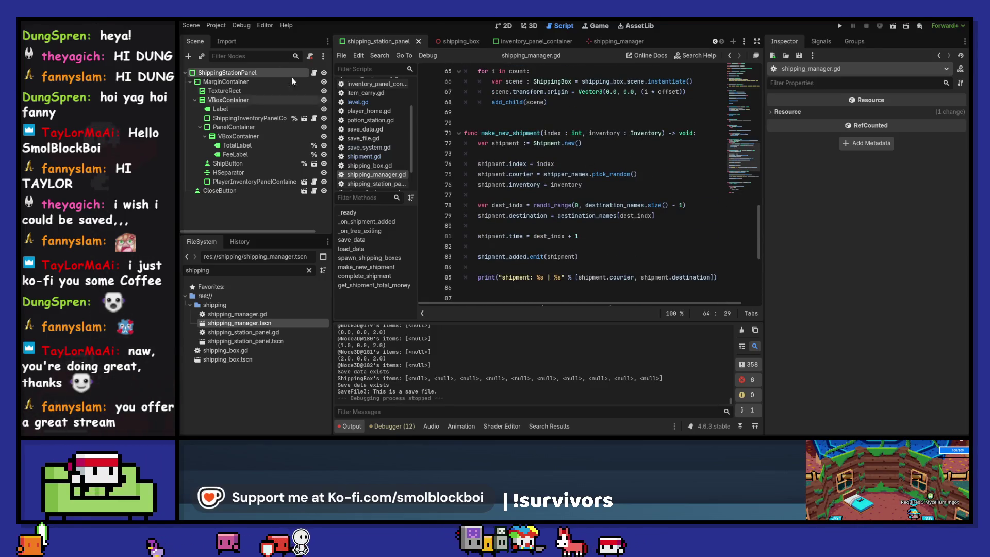
click(216, 25)
click(232, 34)
click(473, 101)
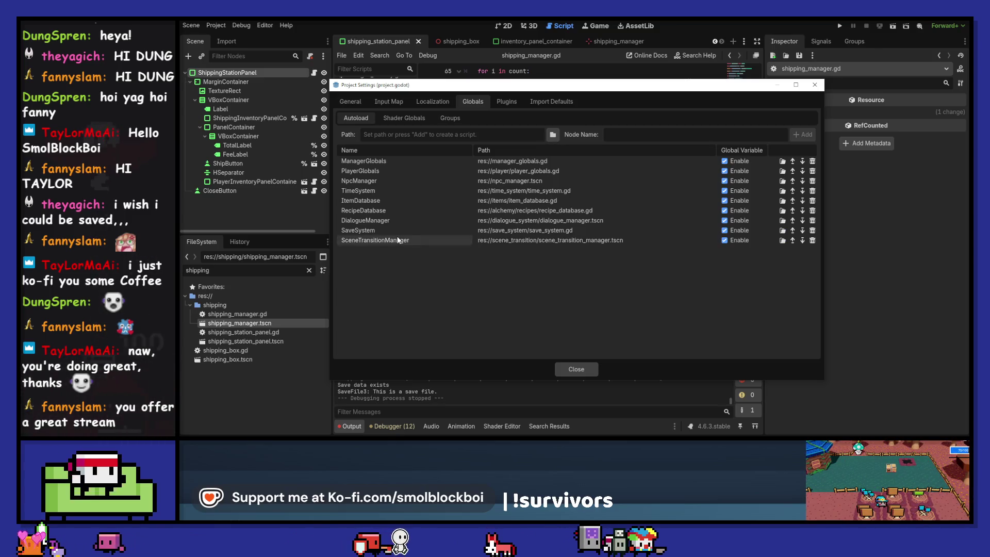
Close Project Settings and look over shipping_manager.gd.
click(584, 365)
scroll(555, 265, up, 10)
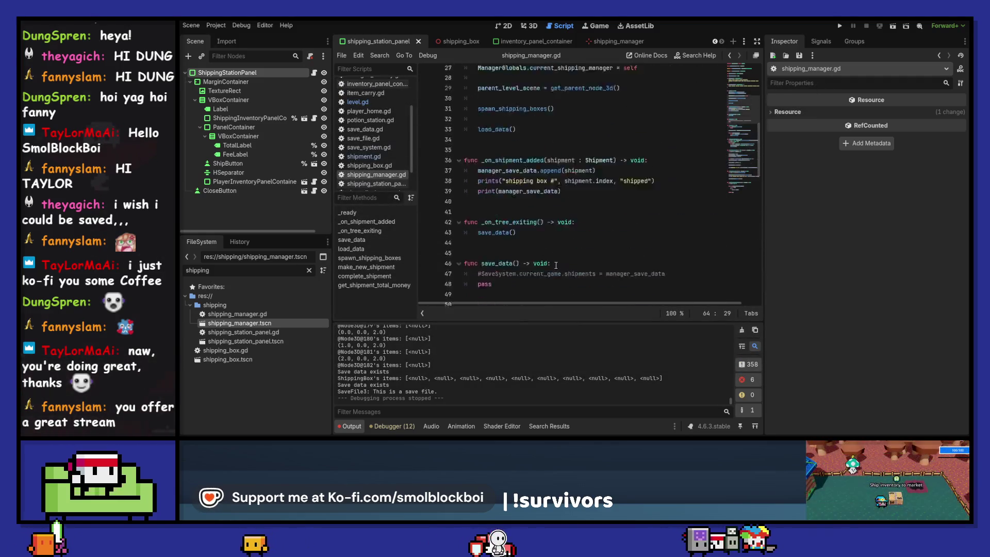
scroll(556, 265, up, 8)
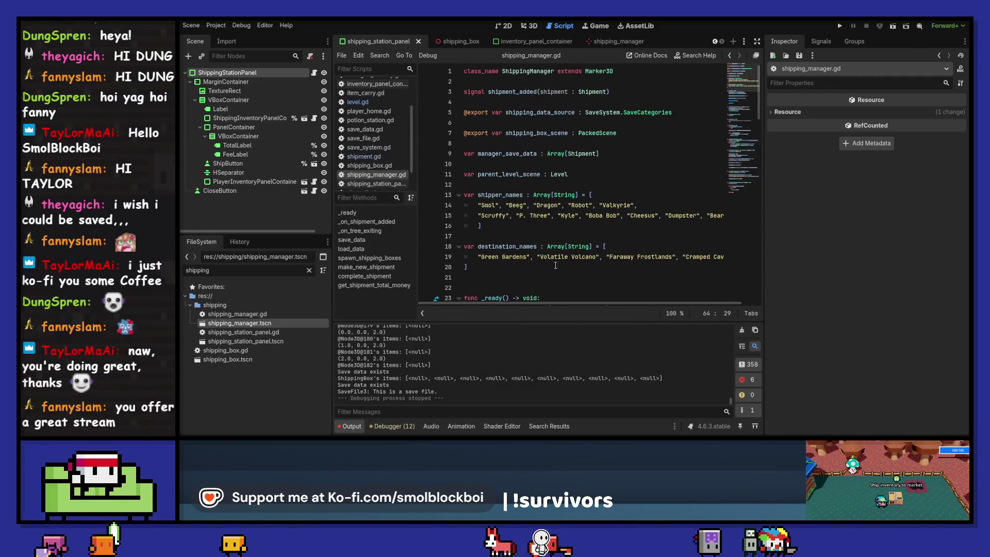
scroll(555, 265, down, 5)
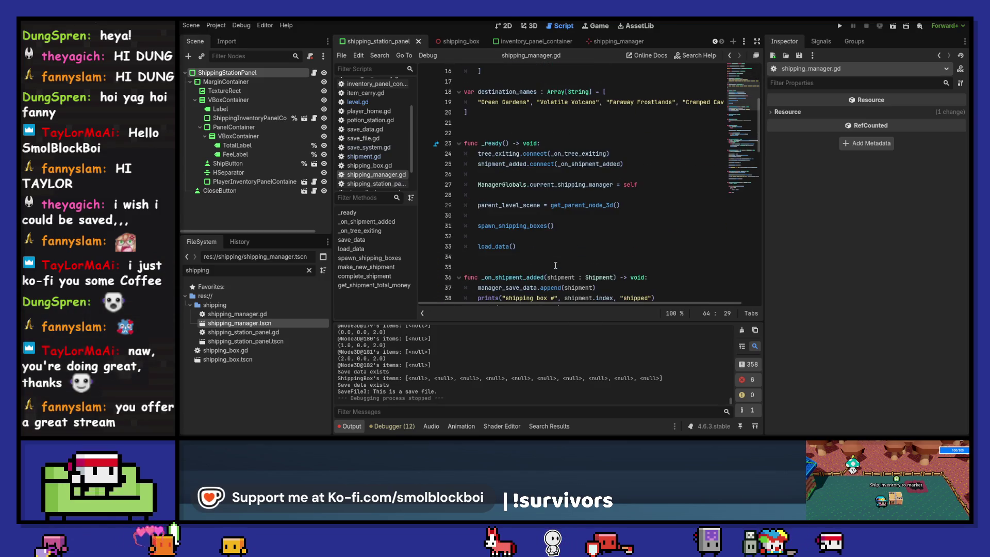
scroll(555, 265, down, 3)
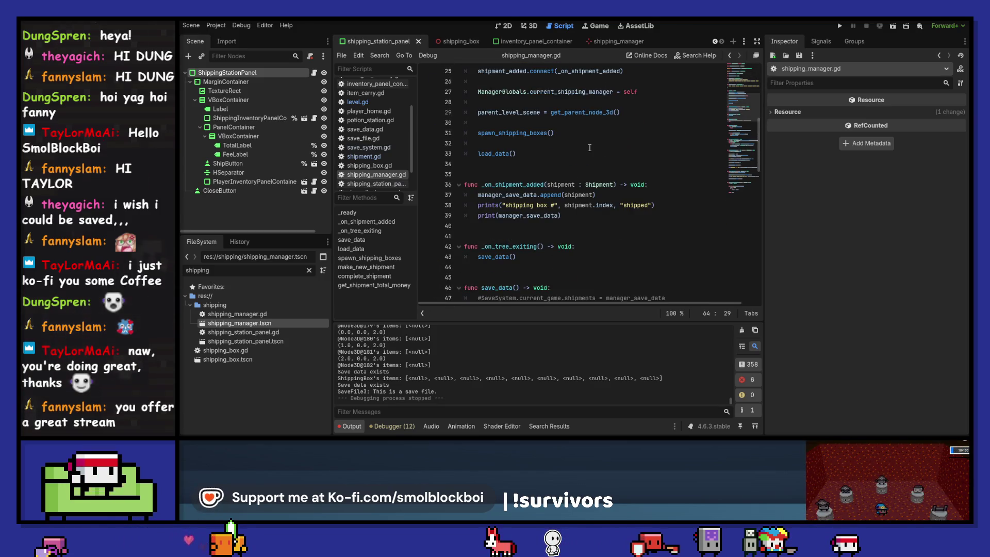
scroll(590, 148, down, 3)
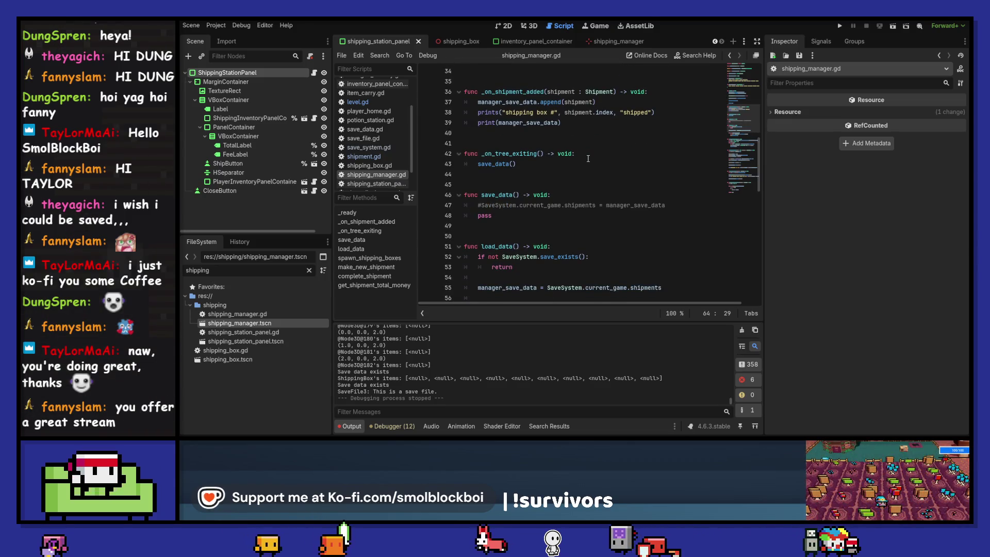
Highlight every use of manager_save_data, then open save_system.gd at save_shipment_manager_data.
click(515, 106)
scroll(664, 223, down, 2)
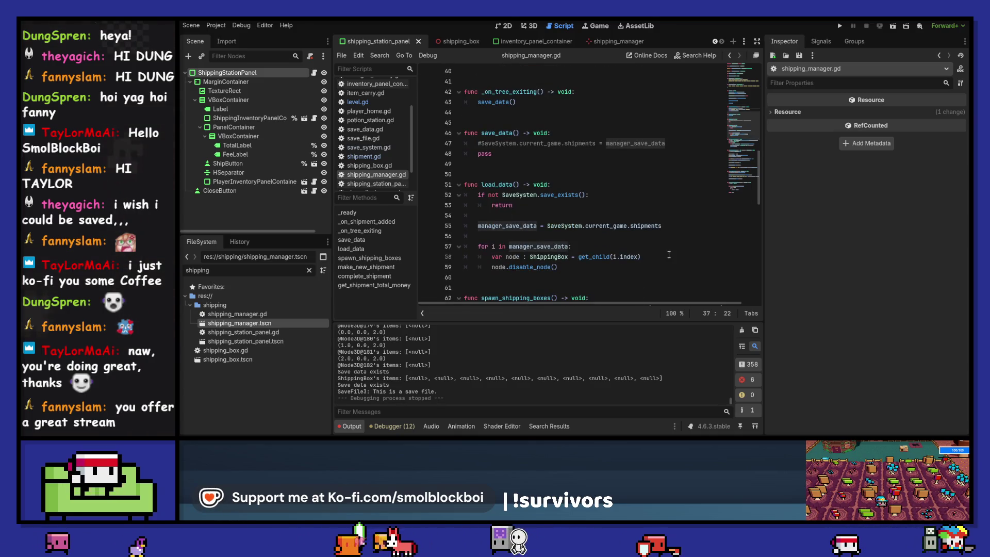
scroll(668, 255, down, 6)
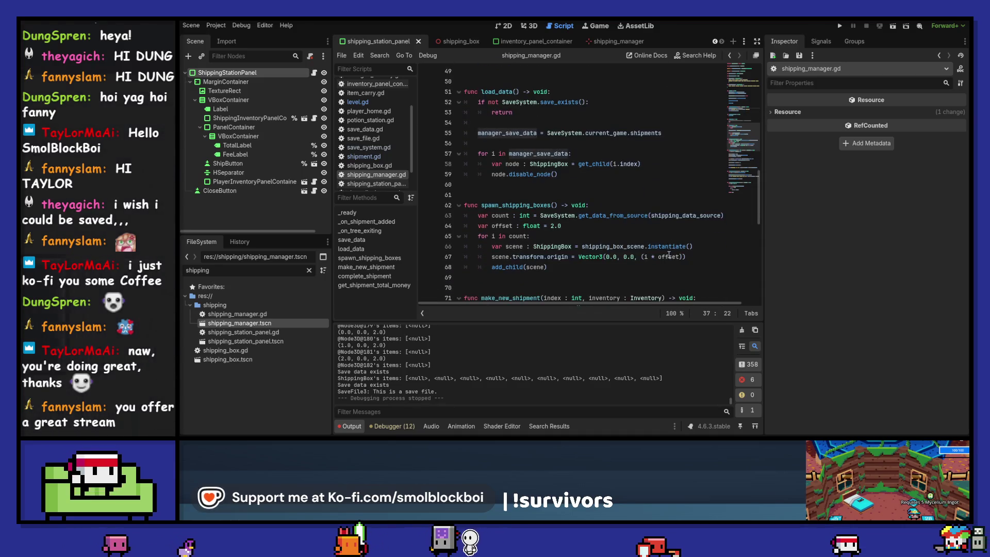
scroll(669, 254, down, 6)
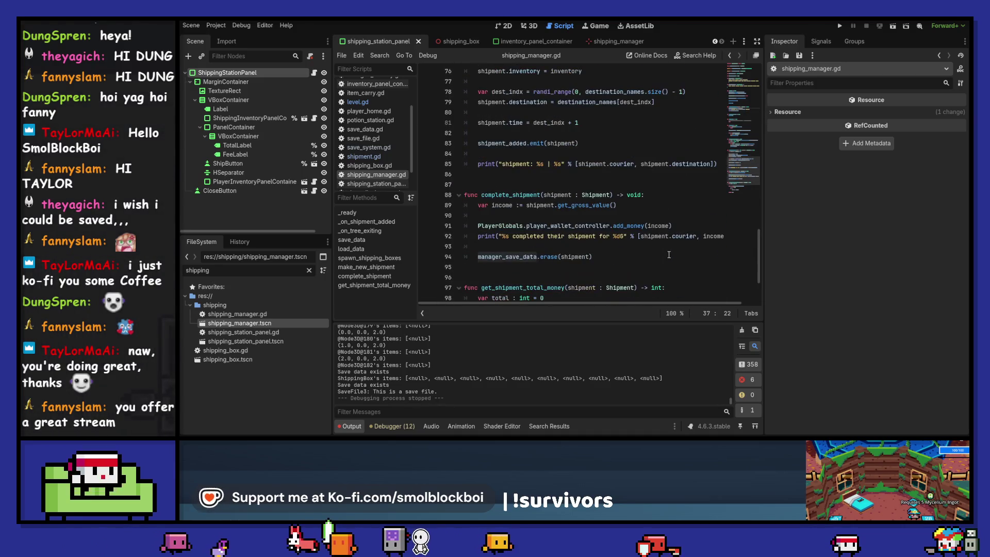
scroll(496, 261, down, 3)
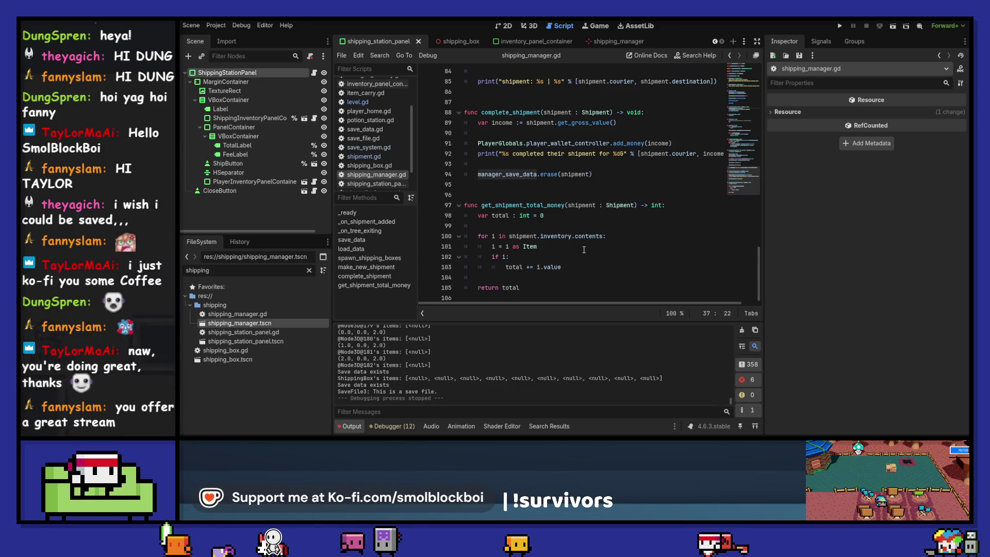
mouse_move(602, 241)
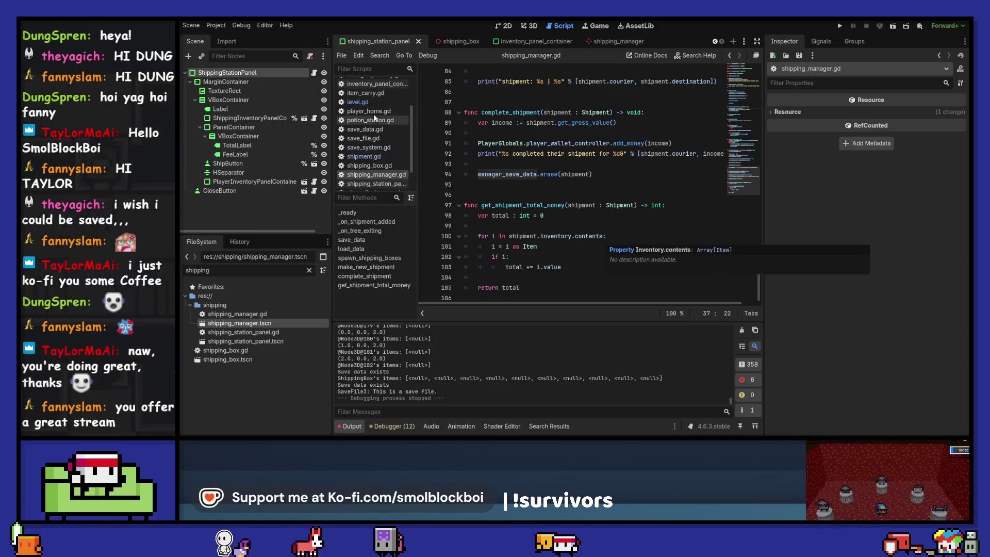
click(390, 148)
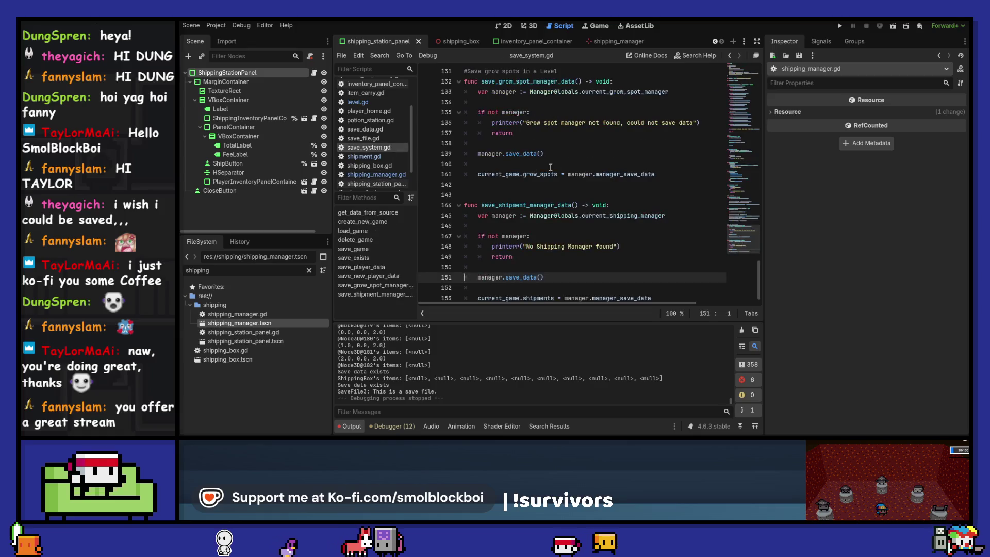
mouse_move(580, 177)
click(571, 205)
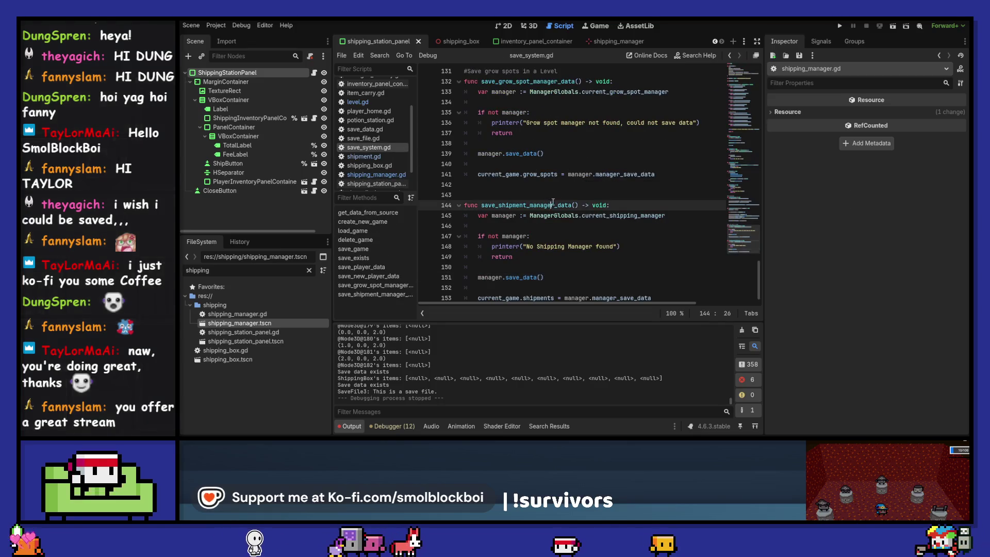
scroll(652, 186, up, 12)
scroll(652, 187, up, 6)
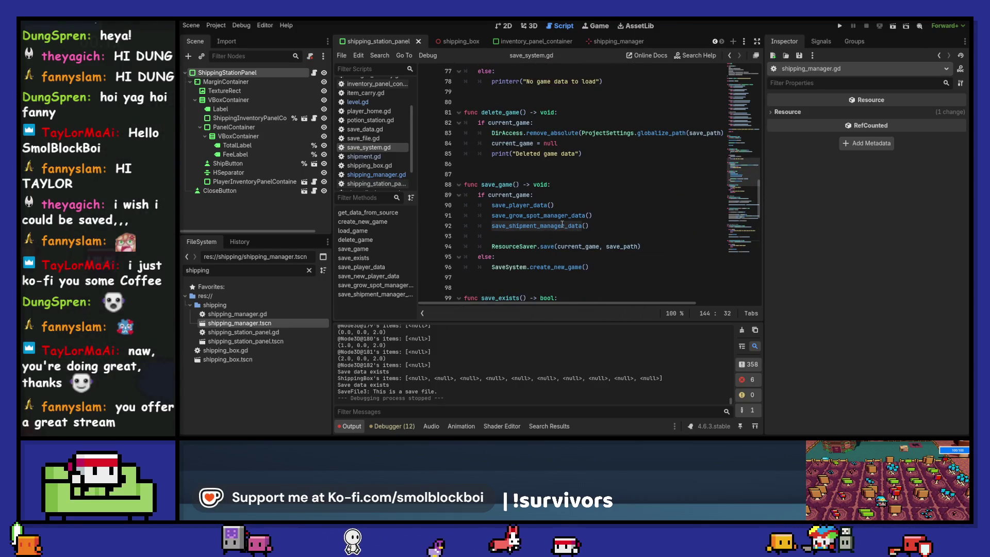
scroll(572, 220, down, 18)
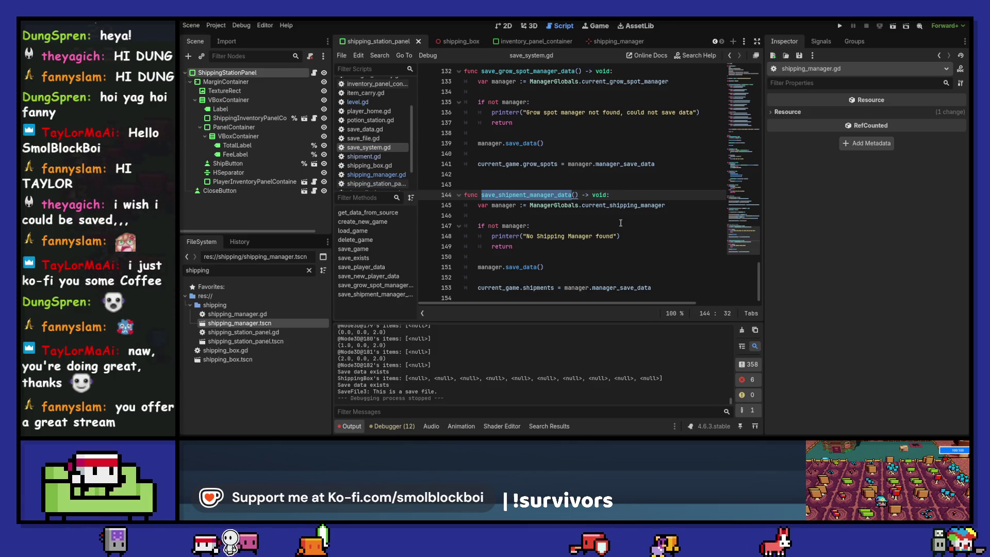
drag(554, 267, 478, 270)
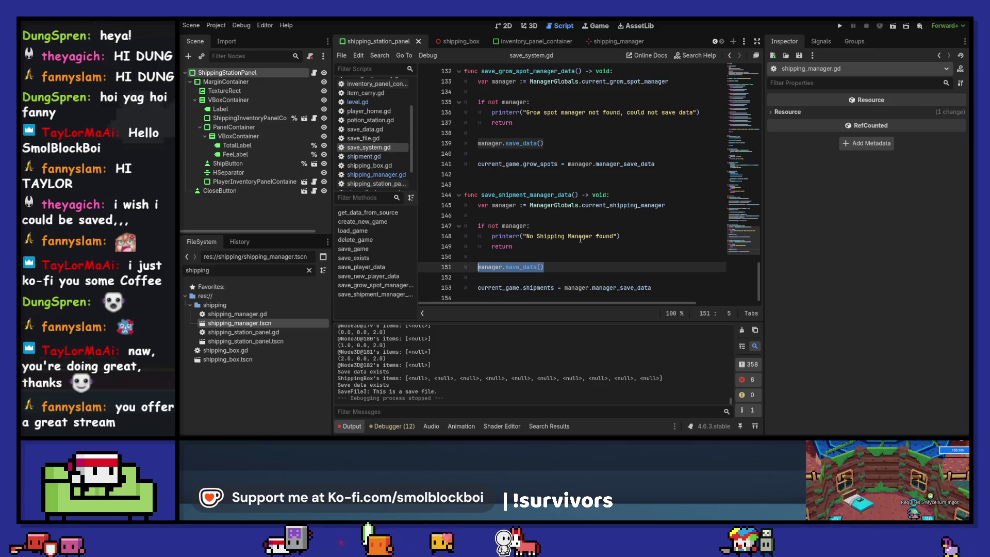
Switch to the shipping_manager scene, review its _ready code, and run the project.
click(607, 42)
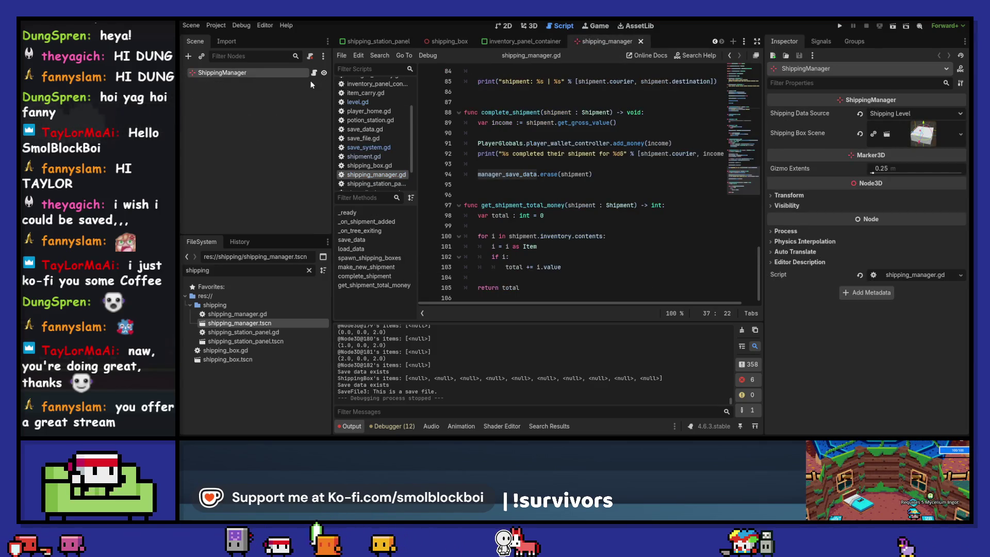
scroll(563, 209, up, 15)
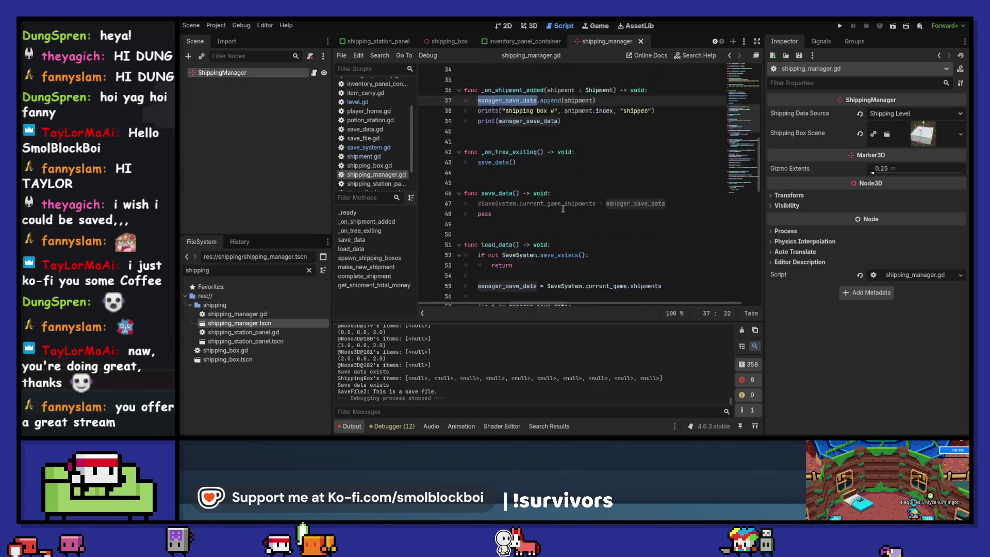
scroll(563, 208, up, 3)
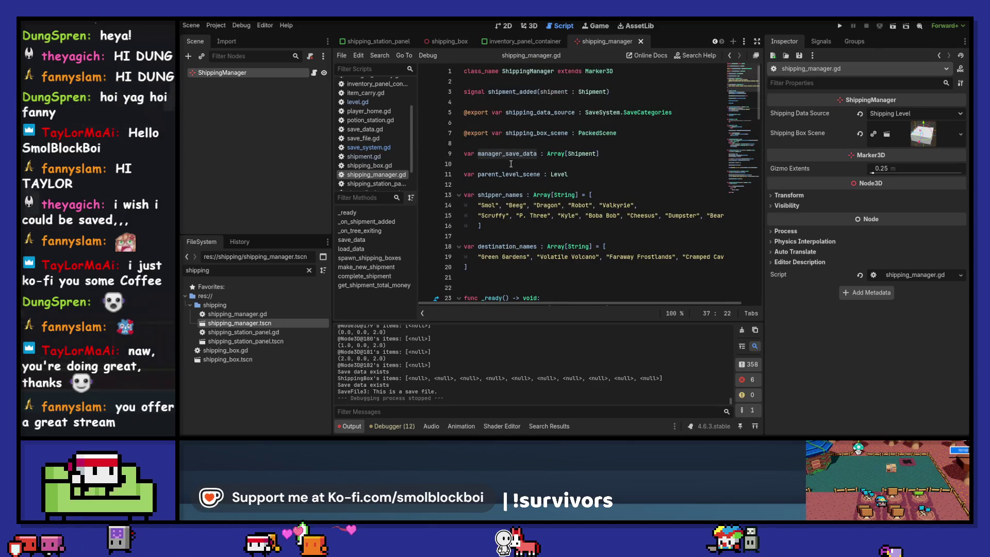
scroll(503, 169, down, 2)
scroll(503, 168, down, 5)
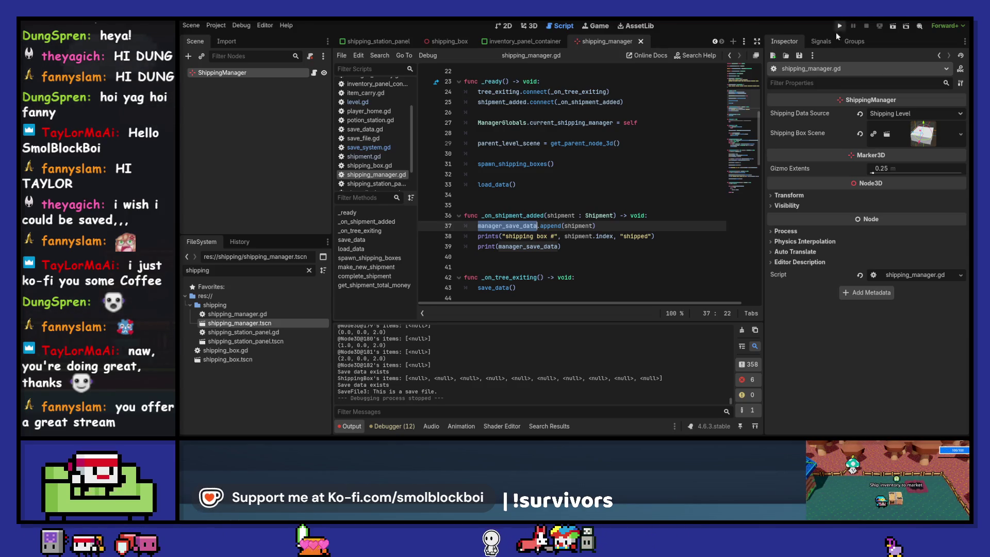
click(838, 26)
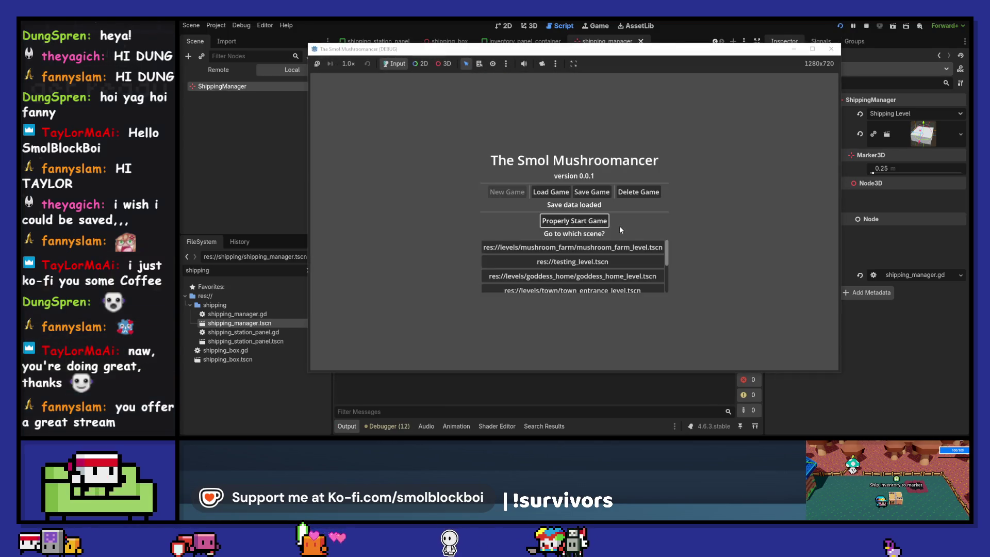
Load the town main level, walk the player through several areas, then stop the game.
scroll(616, 259, down, 3)
click(631, 287)
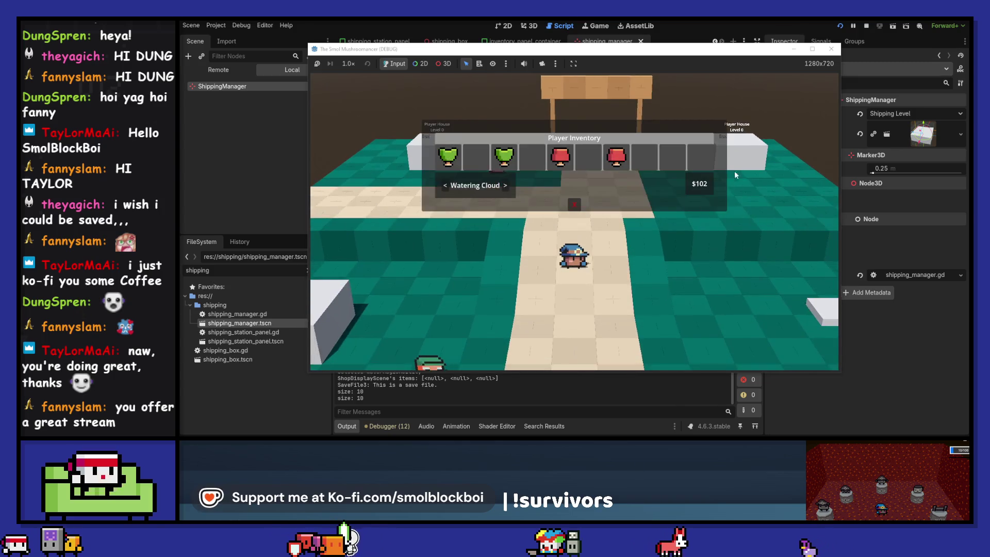
key(s)
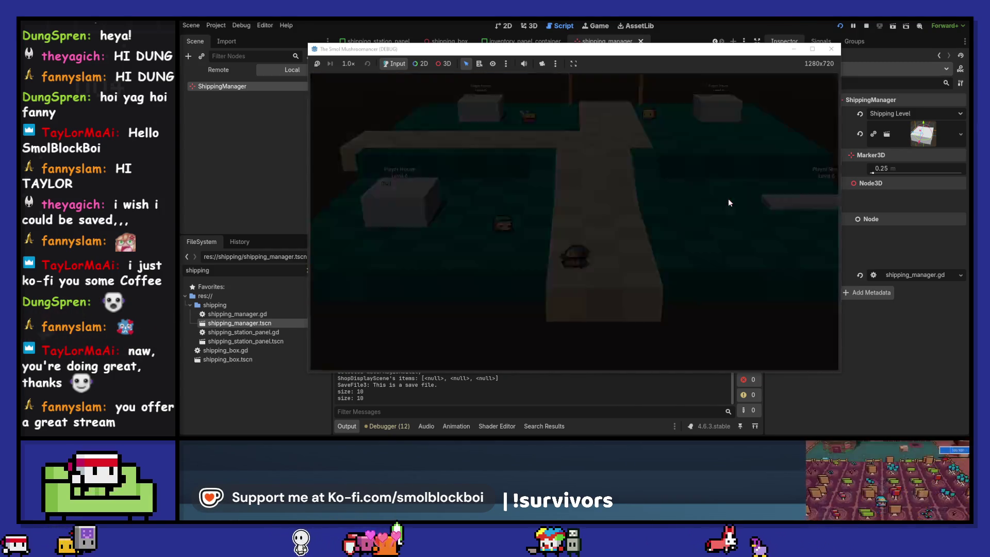
key(a)
key(d)
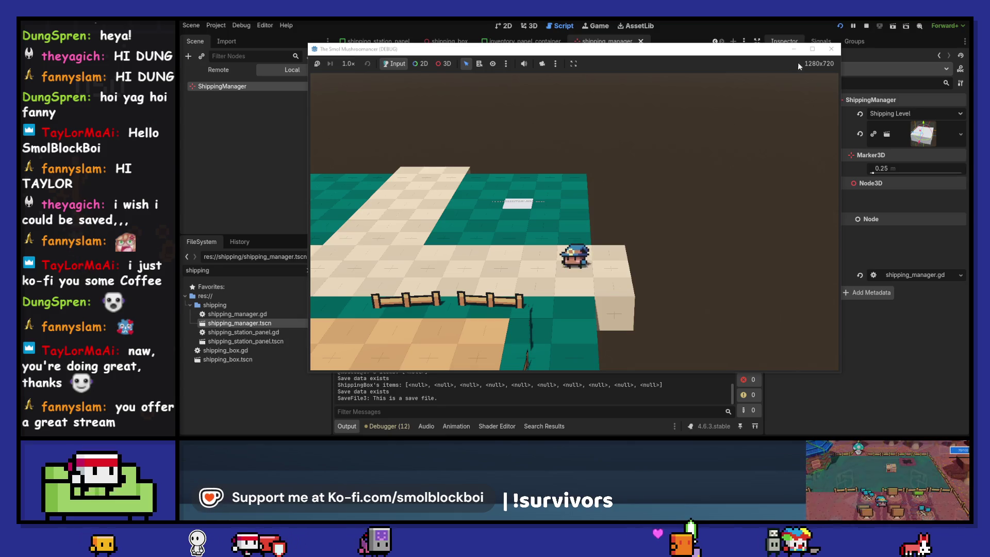
click(831, 49)
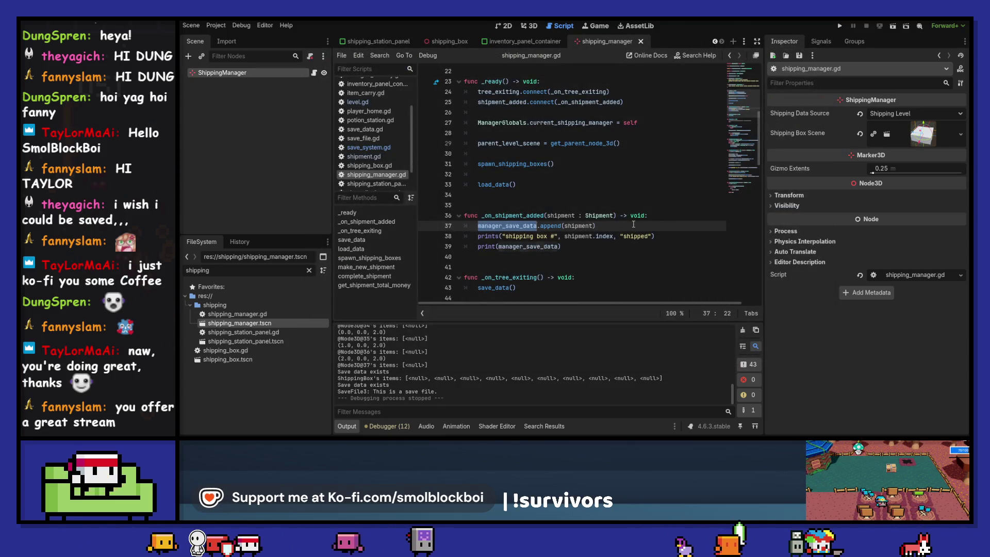
Select manager_save_data on line 9 of shipping_manager.gd, then clear the output log.
click(633, 224)
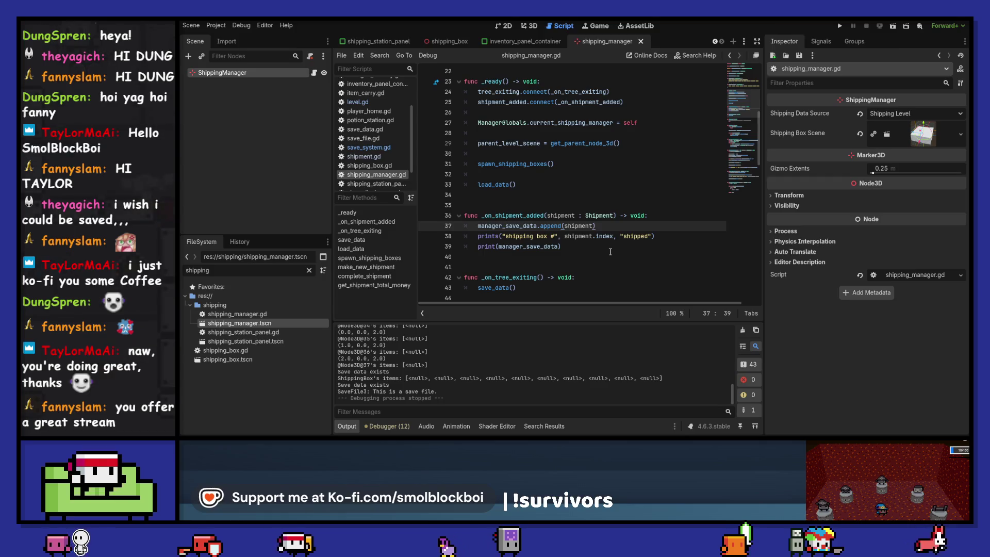
scroll(610, 251, up, 5)
scroll(610, 252, up, 2)
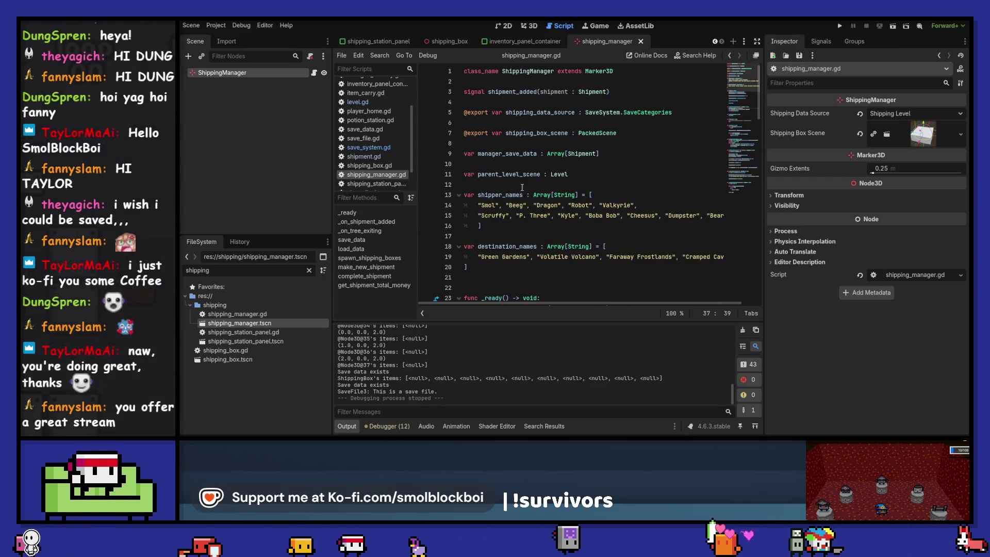
double_click(517, 153)
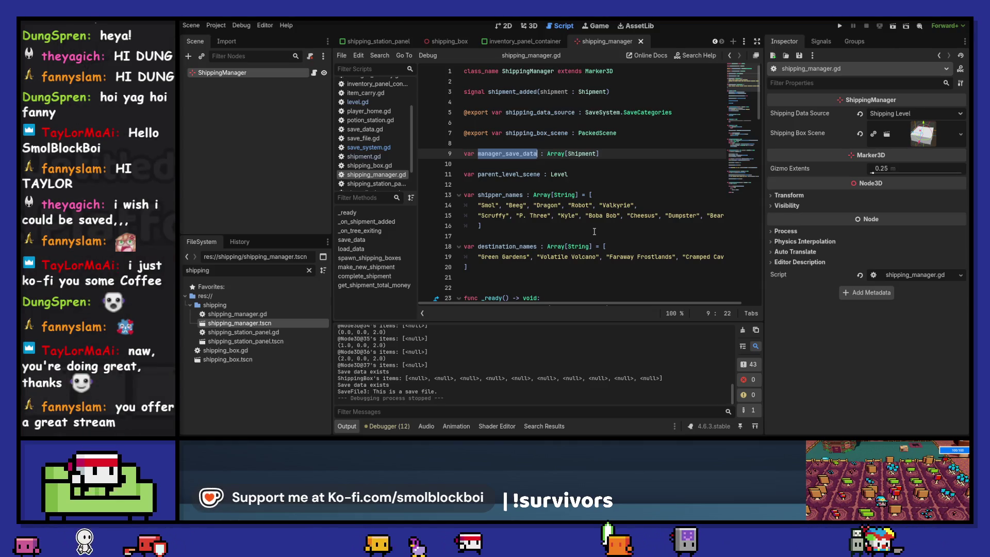
scroll(594, 231, down, 6)
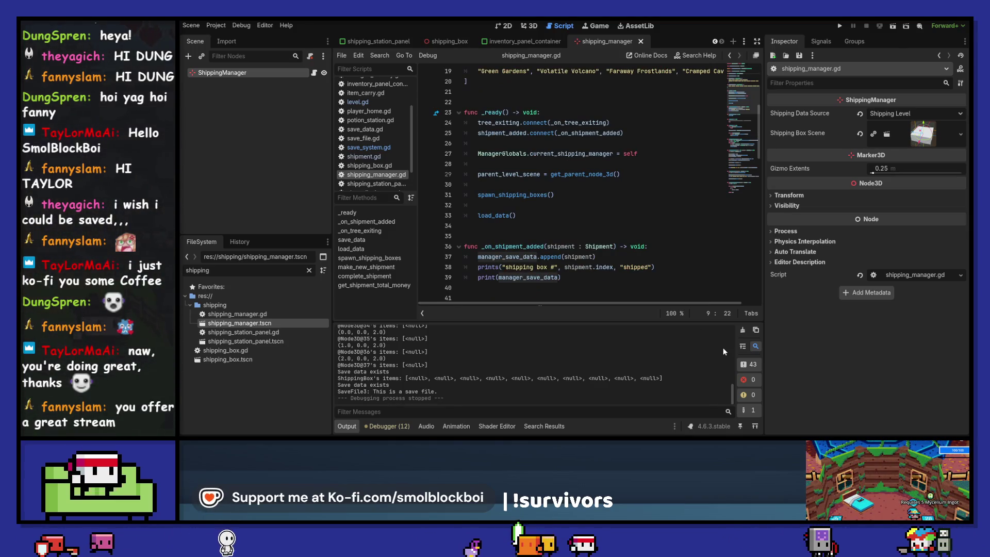
click(742, 330)
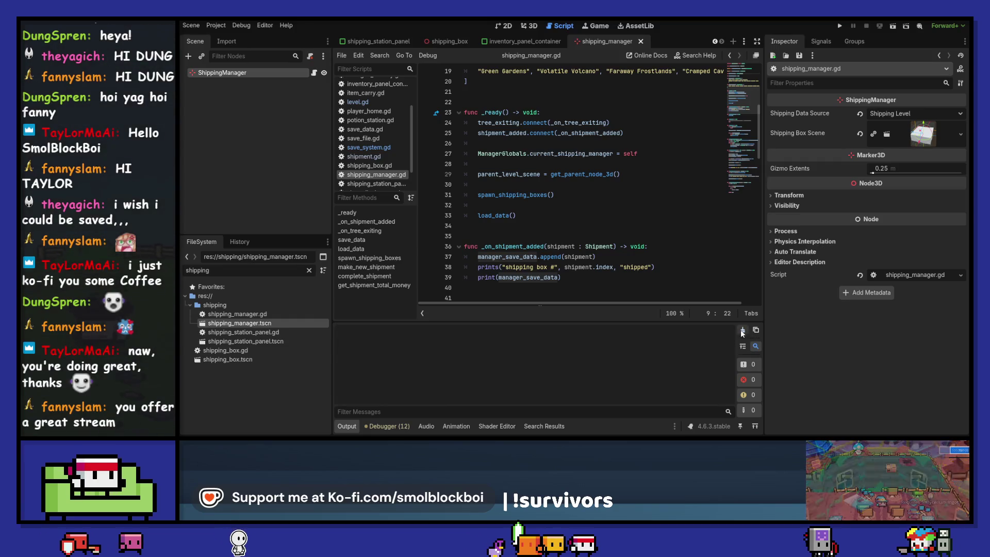
click(246, 273)
scroll(477, 201, up, 6)
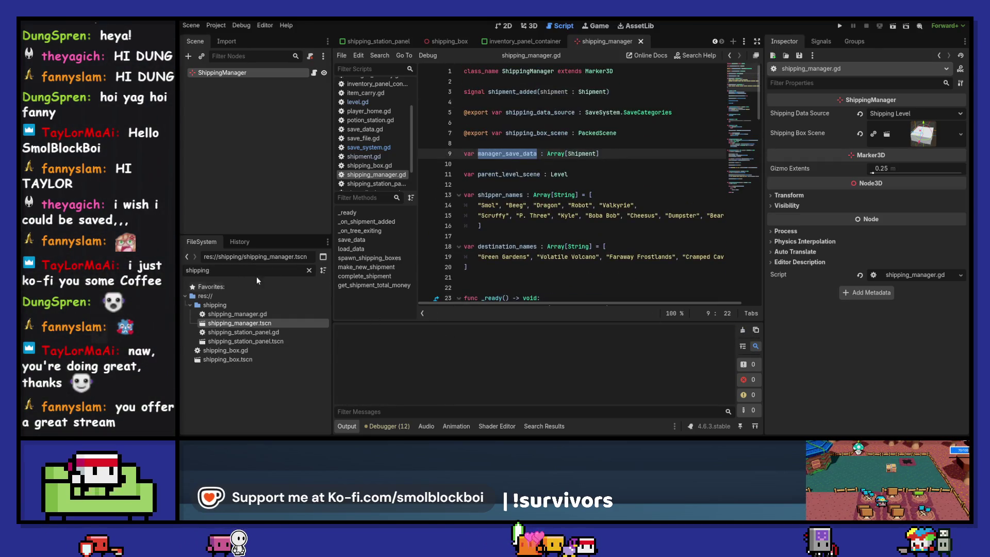
Filter FileSystem by 'save' and open save_data.gd, then save_file.gd.
key(ctrl+a)
text(save)
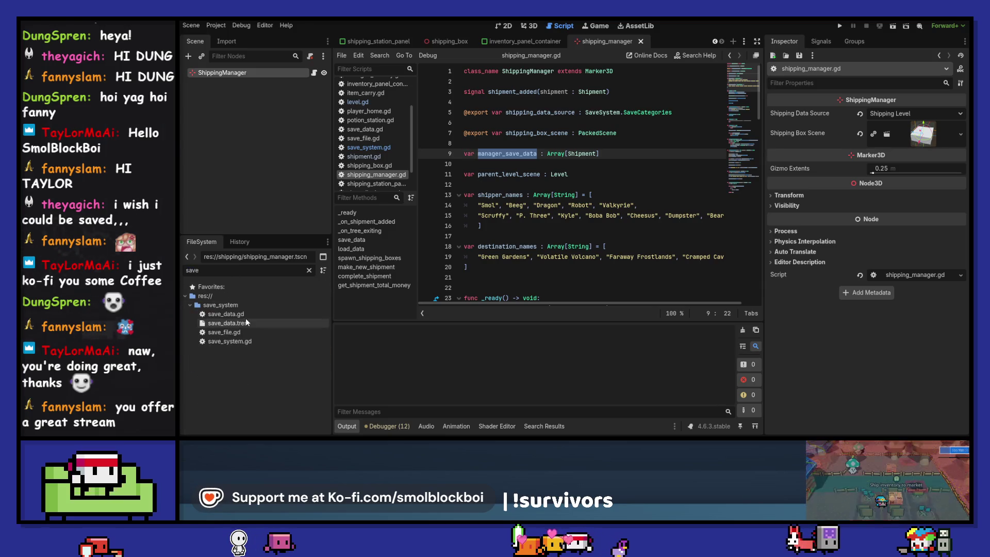
click(245, 315)
double_click(245, 315)
click(281, 331)
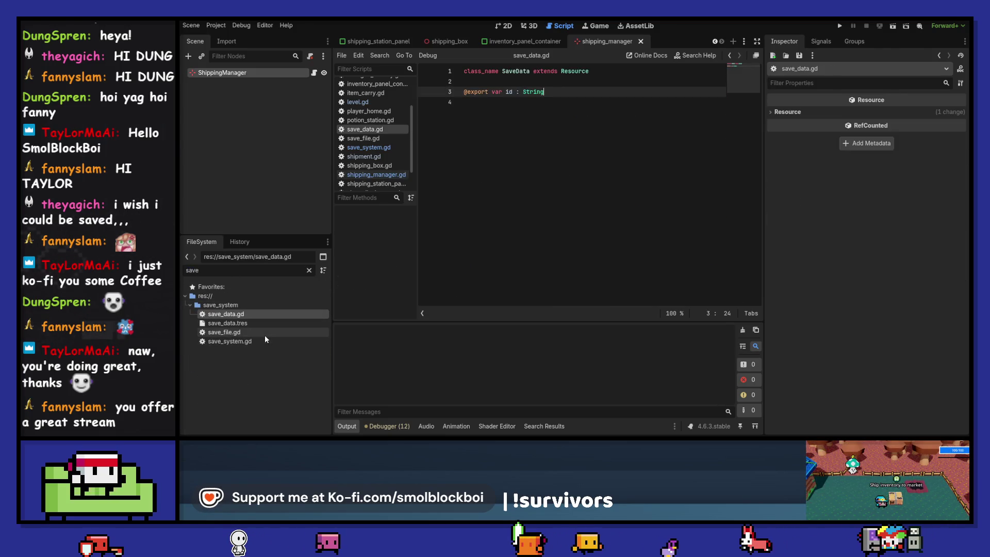
double_click(281, 332)
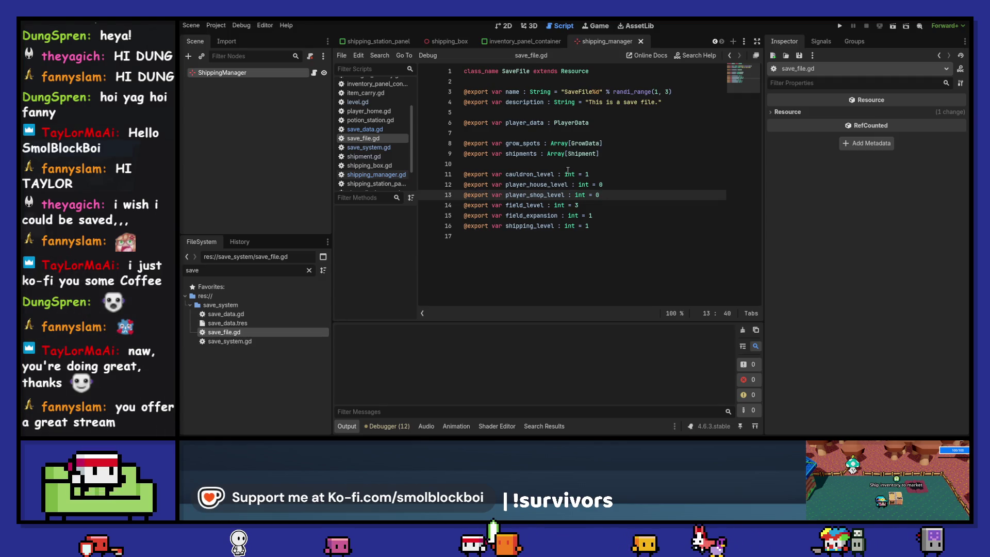
Search the whole project for 'shipments', finding 13 matches in 4 files.
double_click(520, 154)
key(ctrl+shift+f)
click(570, 268)
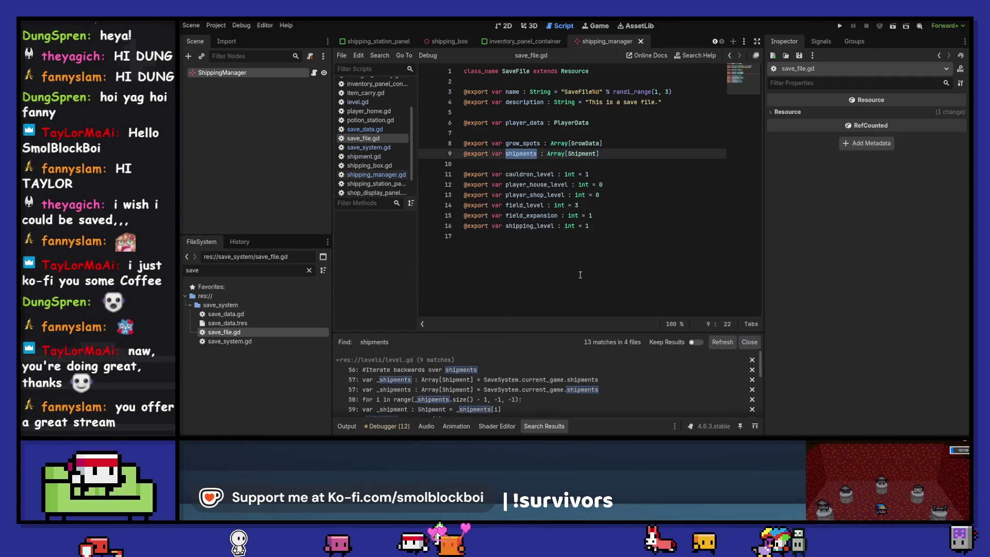
Review level.gd's shipment timer loop from the line 57 match, then jump to current_game in save_system.gd.
click(587, 380)
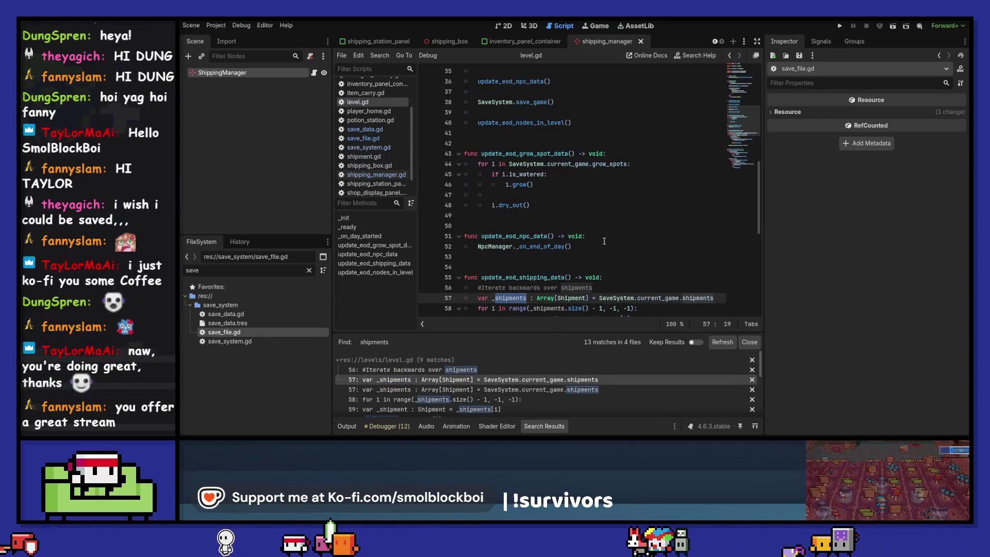
scroll(604, 241, up, 10)
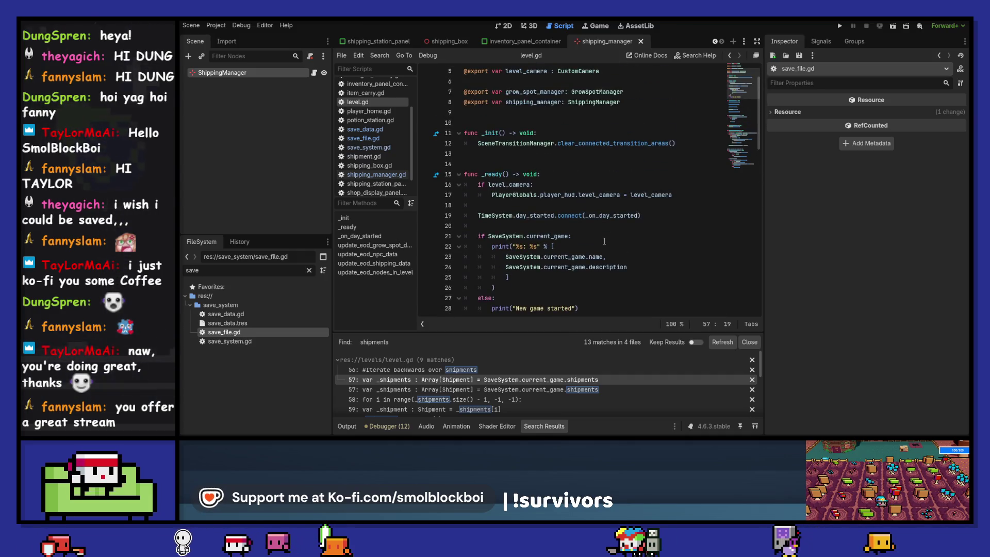
scroll(604, 241, down, 13)
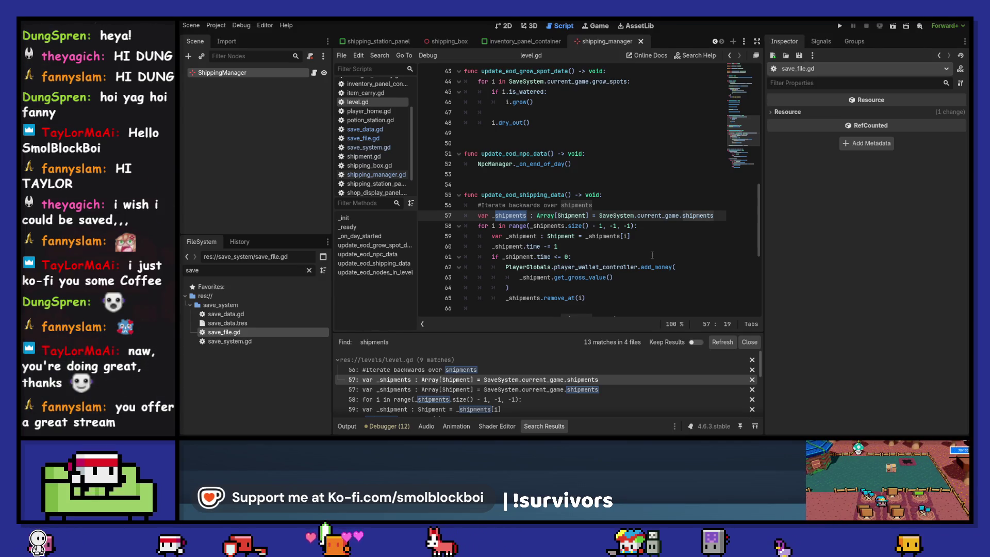
scroll(651, 254, down, 1)
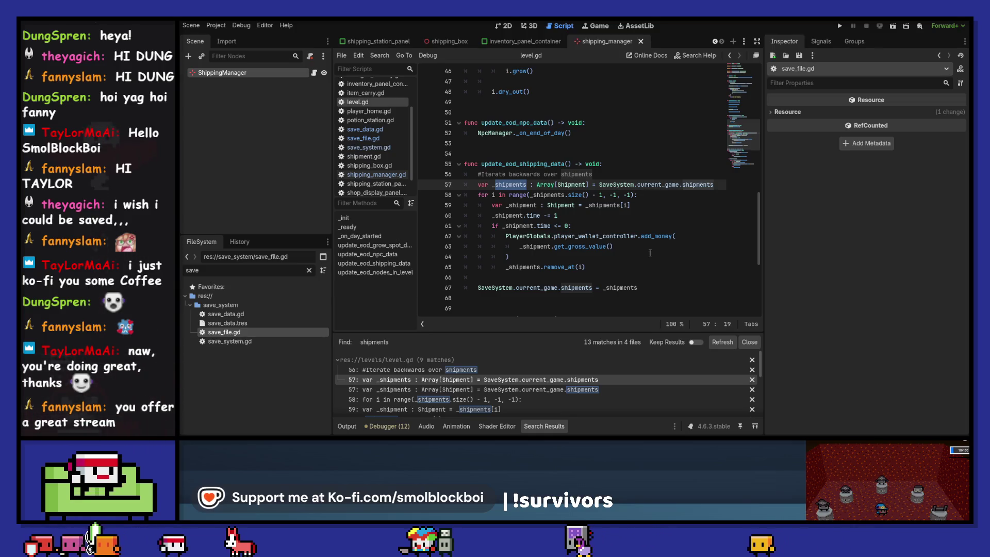
drag(492, 215, 598, 220)
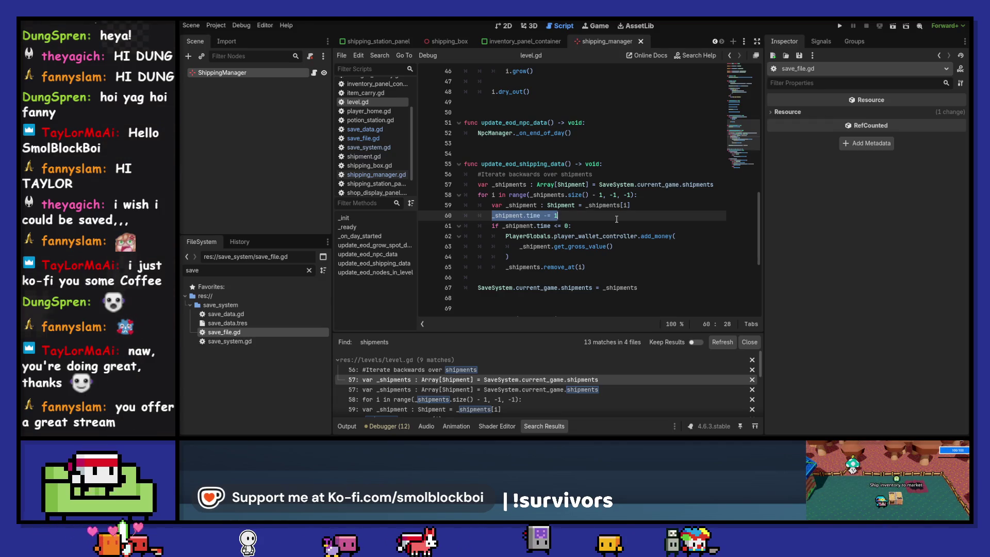
click(602, 267)
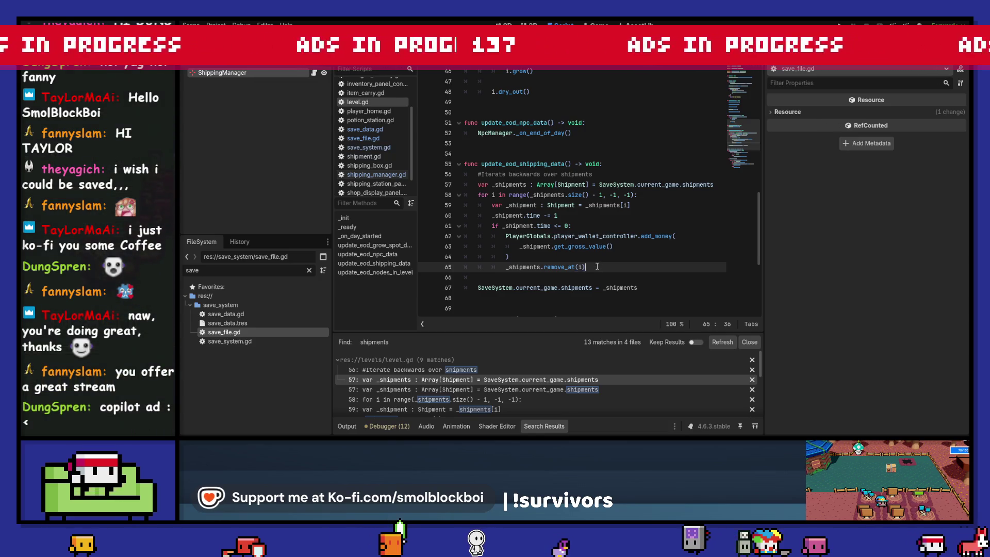
ctrl+click(657, 186)
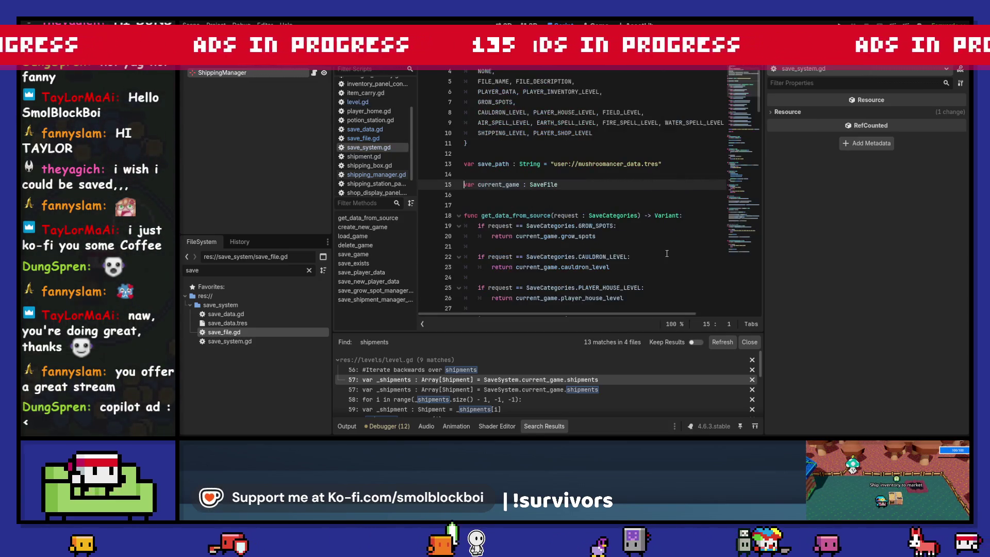
Check the SaveFile class, then select level.gd's shipment loop on lines 57–65.
ctrl+click(536, 184)
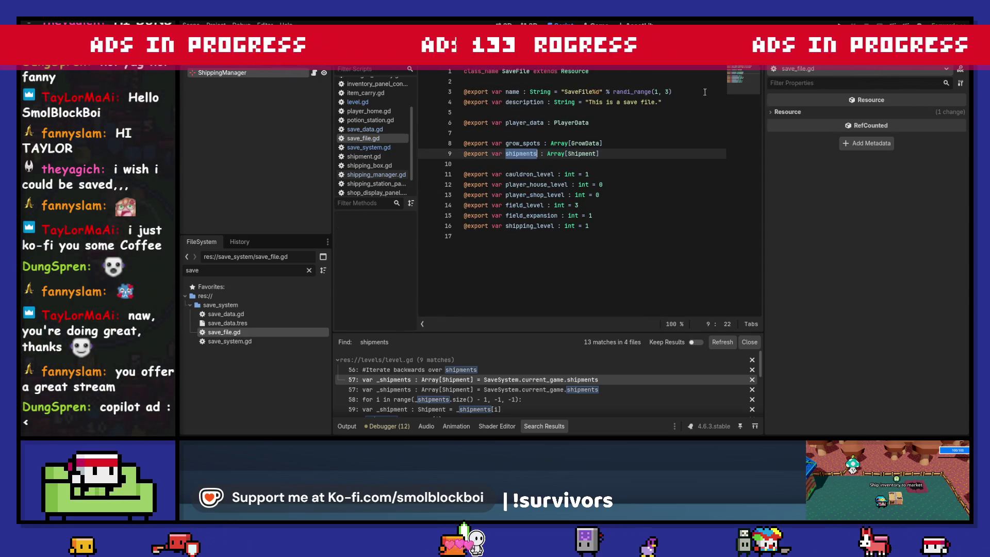
click(727, 59)
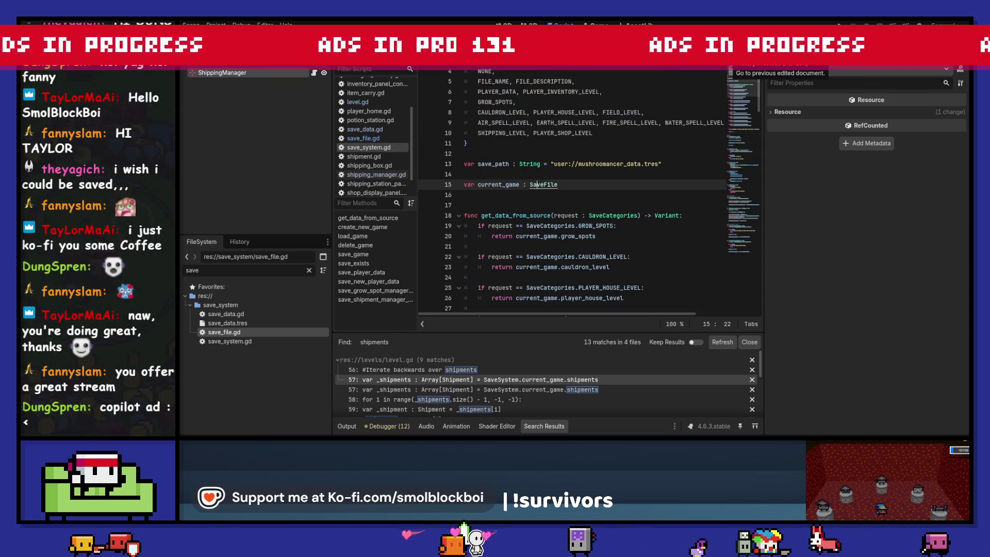
click(728, 59)
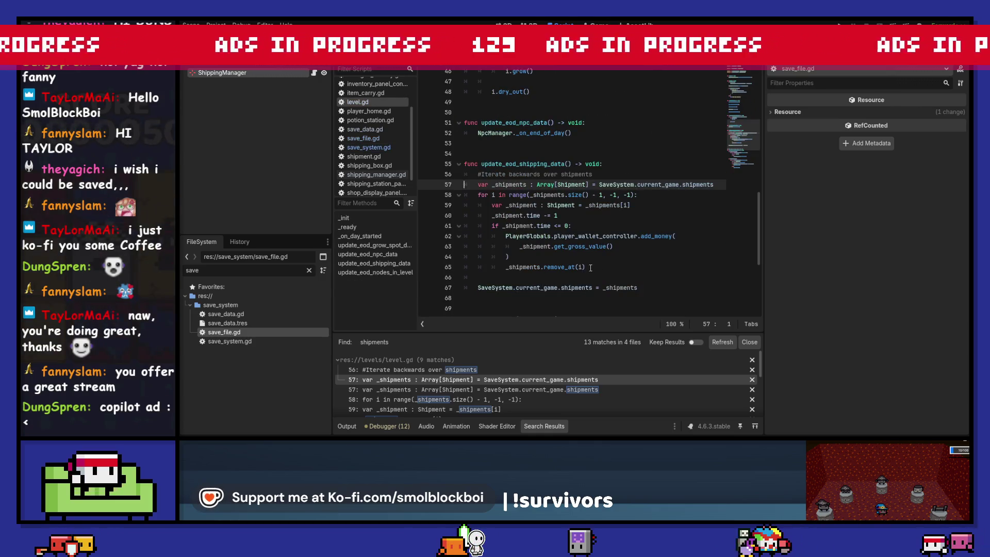
mouse_move(590, 267)
mouse_down()
mouse_move(505, 236)
mouse_move(465, 185)
mouse_up()
key(ctrl+c)
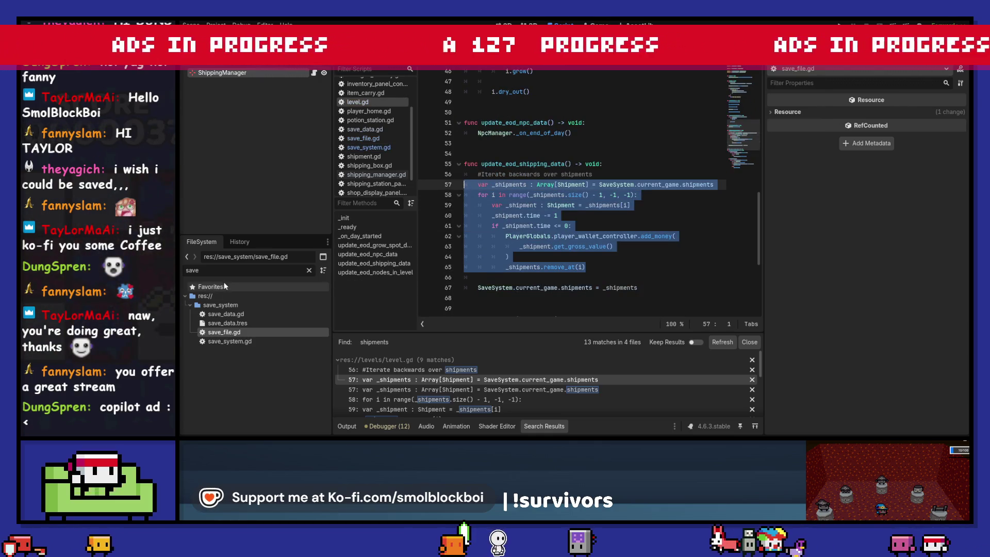
Paste the shipment loop at the end of save_shipment_manager_data in save_system.gd.
double_click(244, 342)
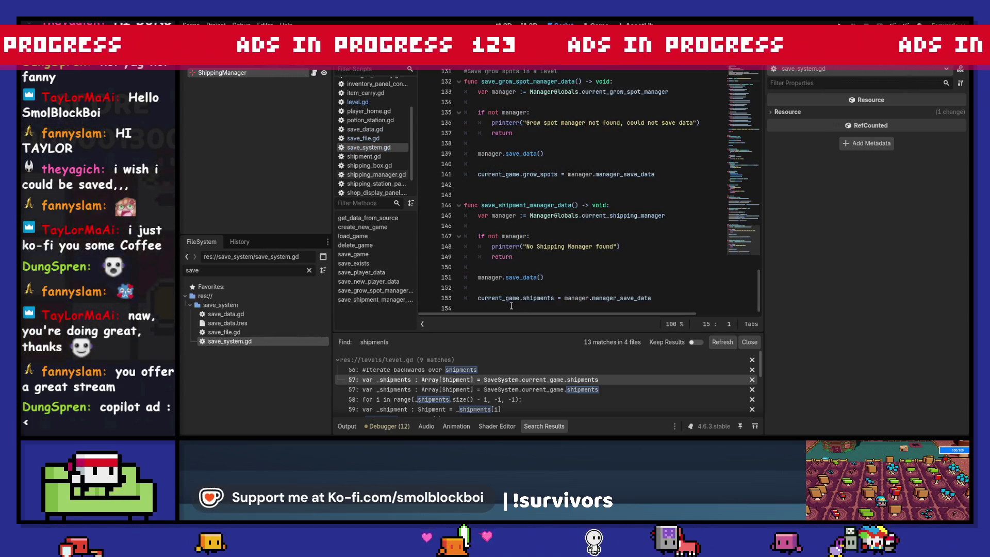
click(539, 303)
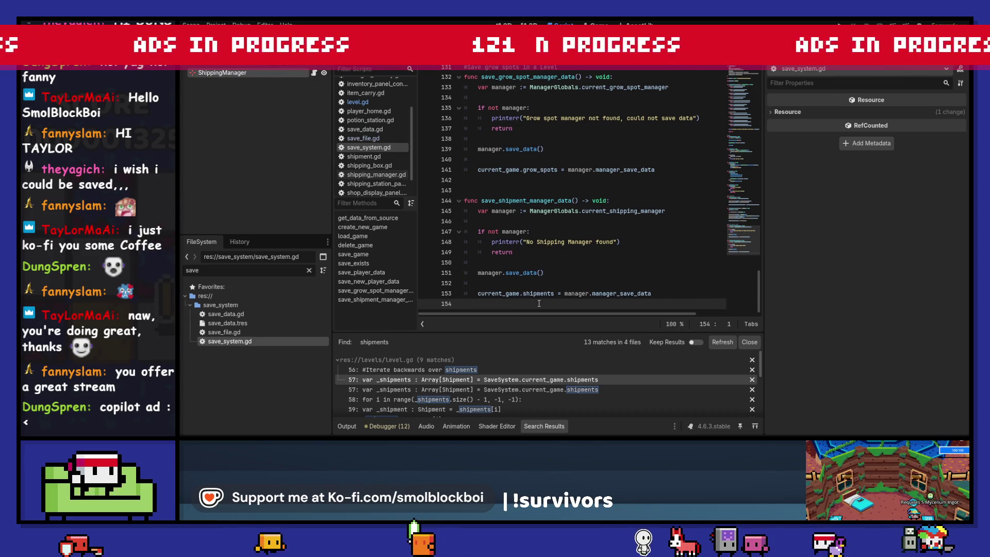
key(Return)
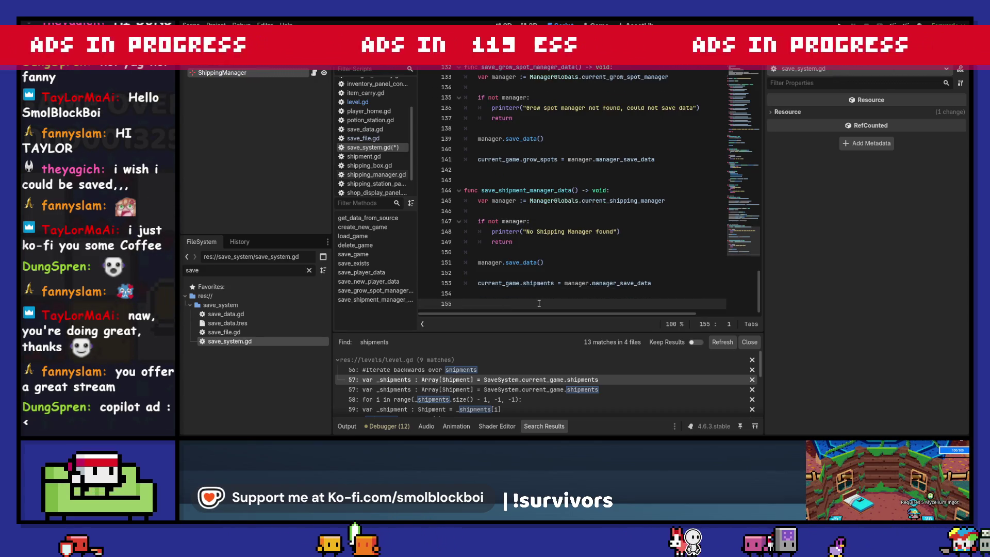
key(ctrl+v)
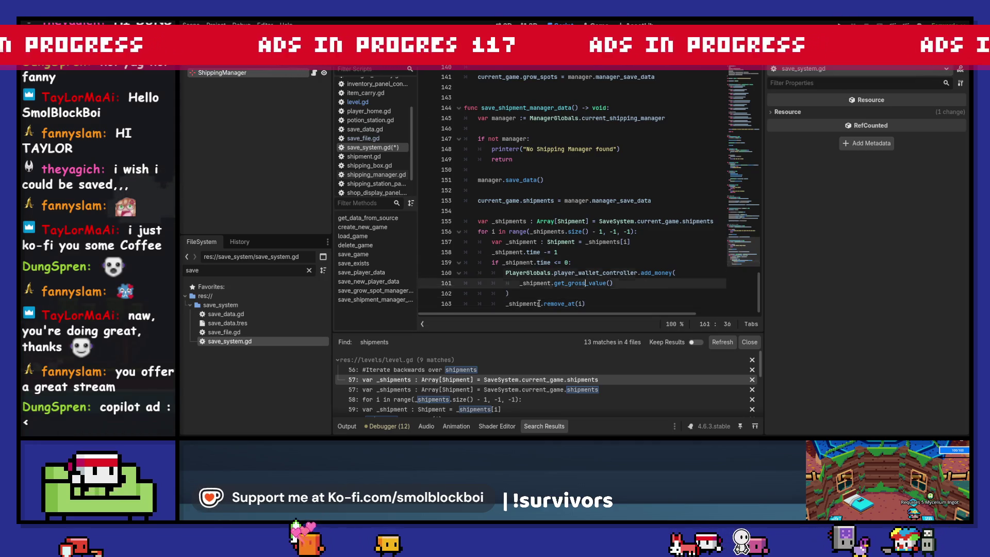
key(Up)
key(Up)
key(Up)
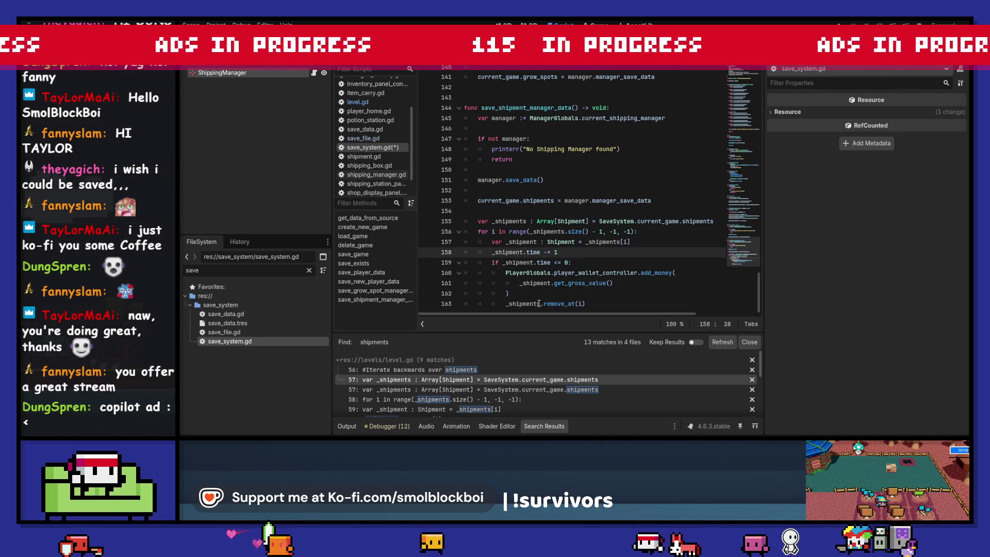
mouse_move(587, 303)
mouse_down()
mouse_move(454, 304)
mouse_move(441, 223)
mouse_up()
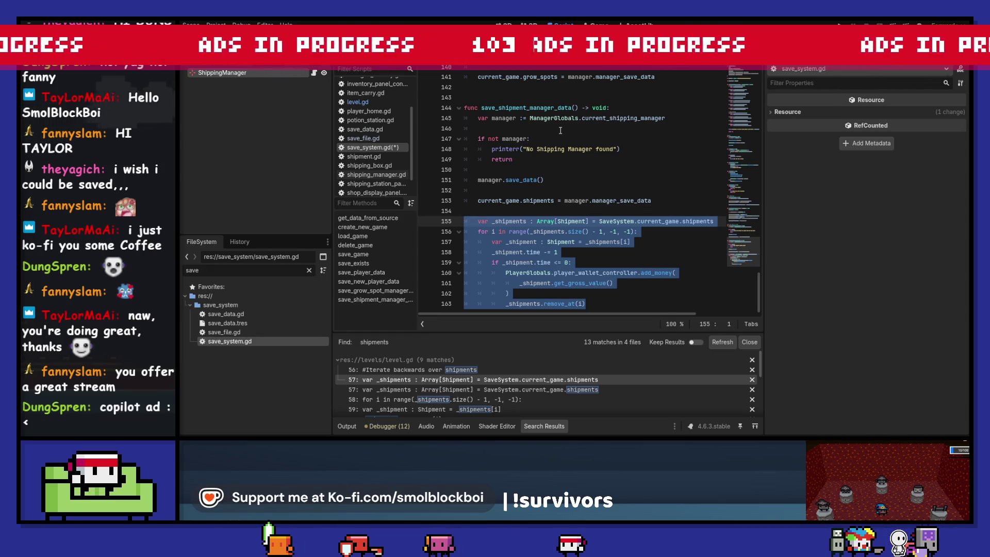
Delete the leftover code and paste the loop after the manager lookup instead.
key(BackSpace)
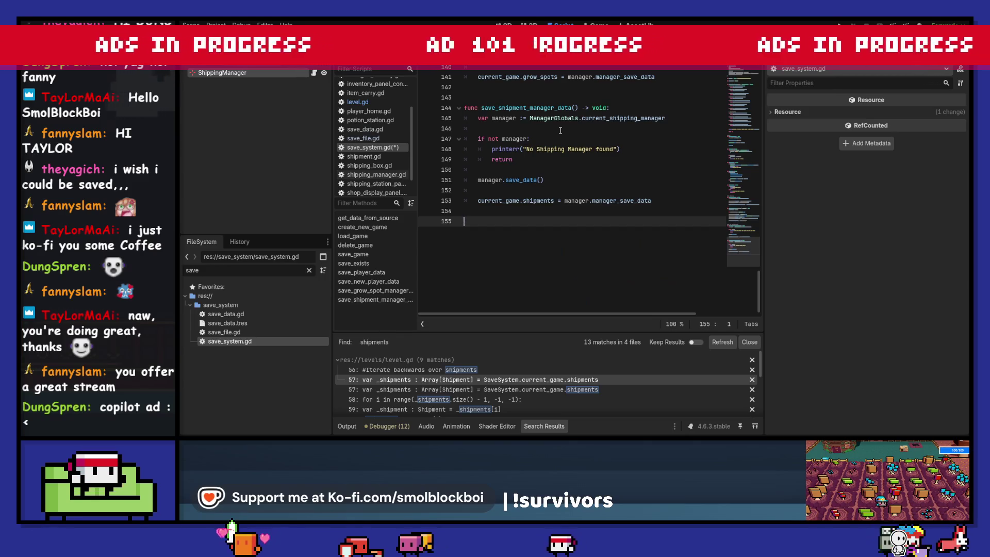
key(BackSpace)
key(BackSpace)
key(Up)
key(Up)
key(Up)
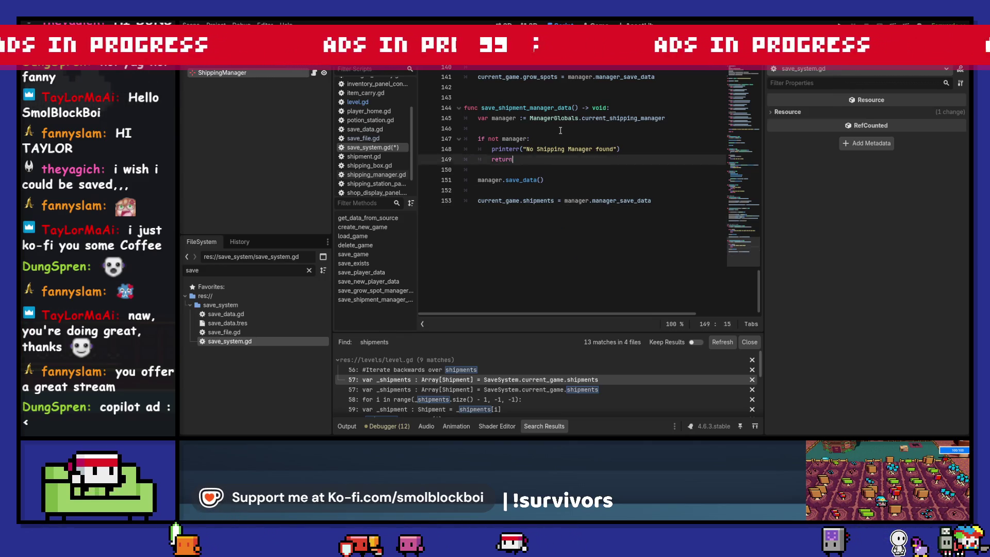
key(Down)
key(Down)
key(Return)
key(Return)
key(Up)
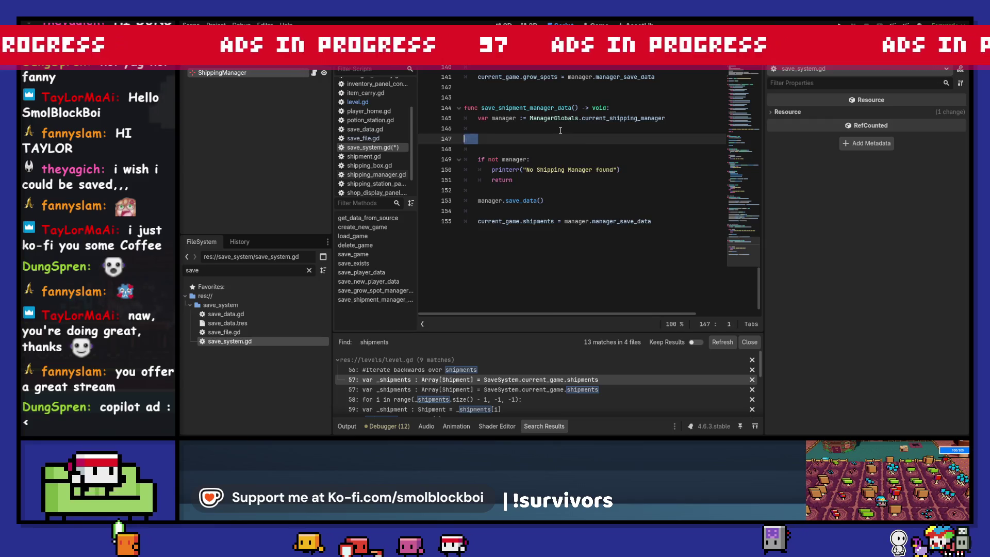
key(ctrl+v)
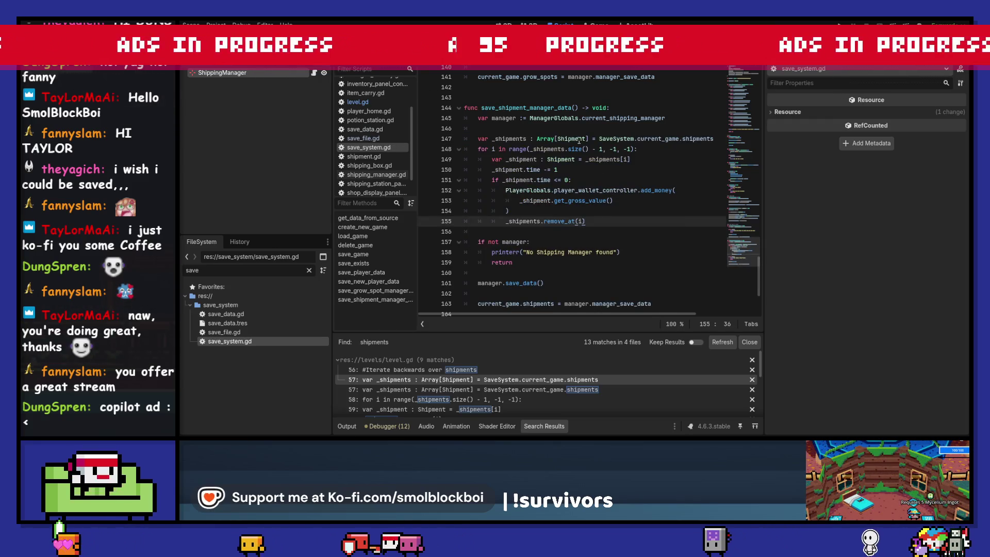
Switch to level.gd and scroll to its old shipping loop.
click(371, 101)
mouse_move(607, 252)
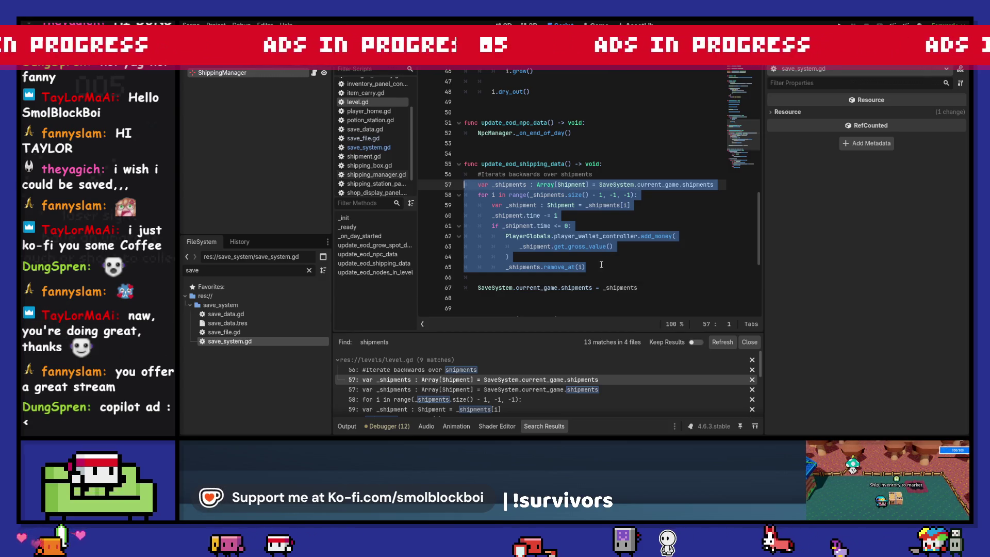
scroll(601, 265, down, 2)
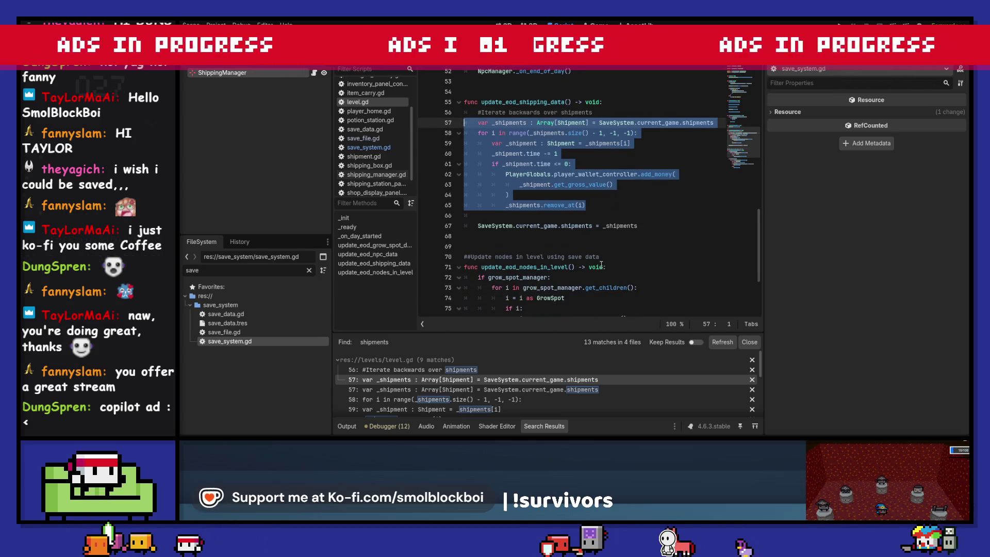
Comment out level.gd's old shipment loop and select the shipments assignment line.
scroll(601, 264, down, 1)
scroll(601, 264, up, 2)
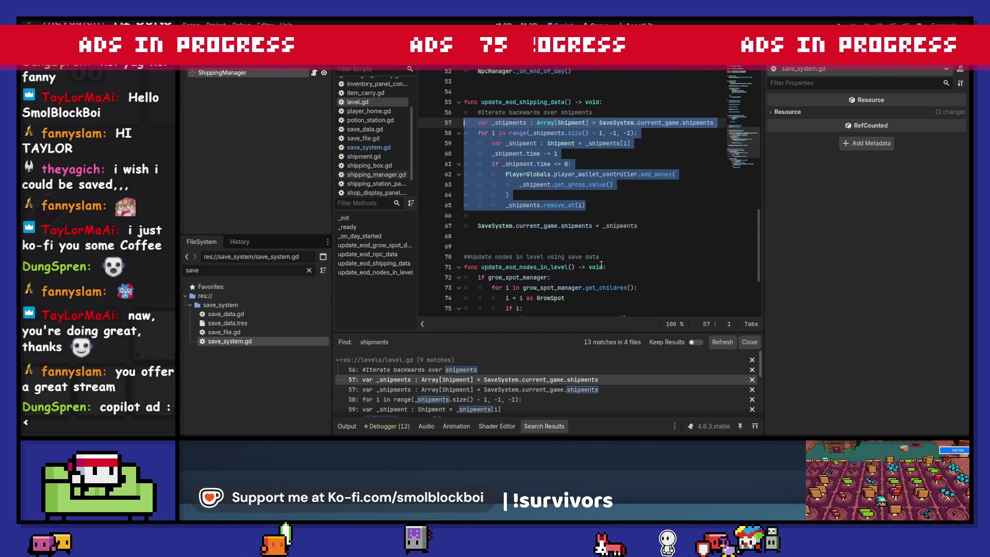
key(ctrl+k)
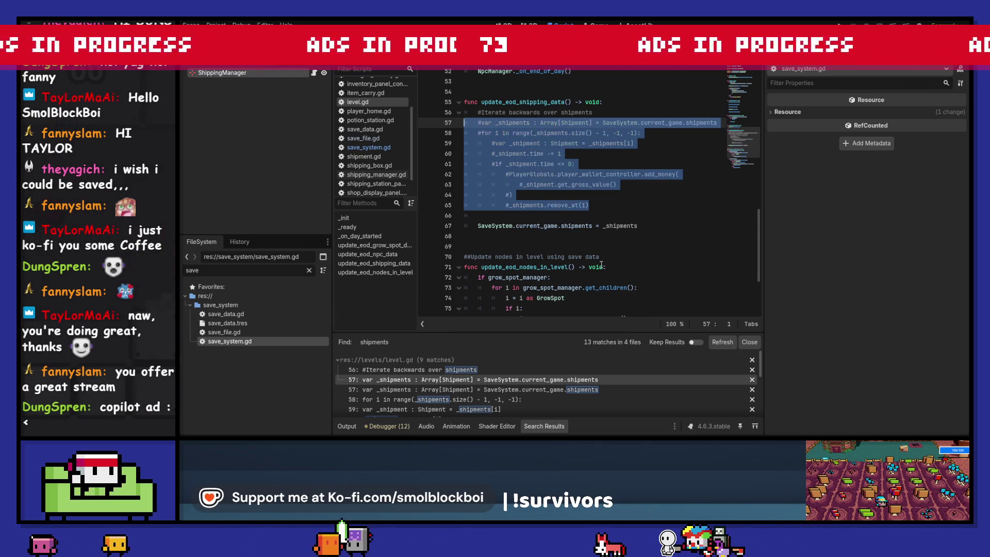
click(592, 226)
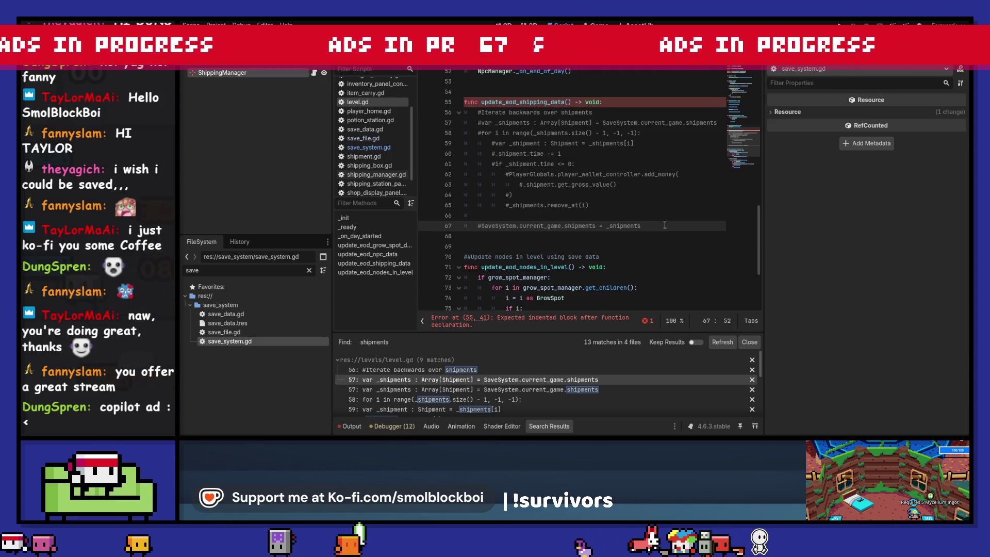
drag(664, 225, 514, 228)
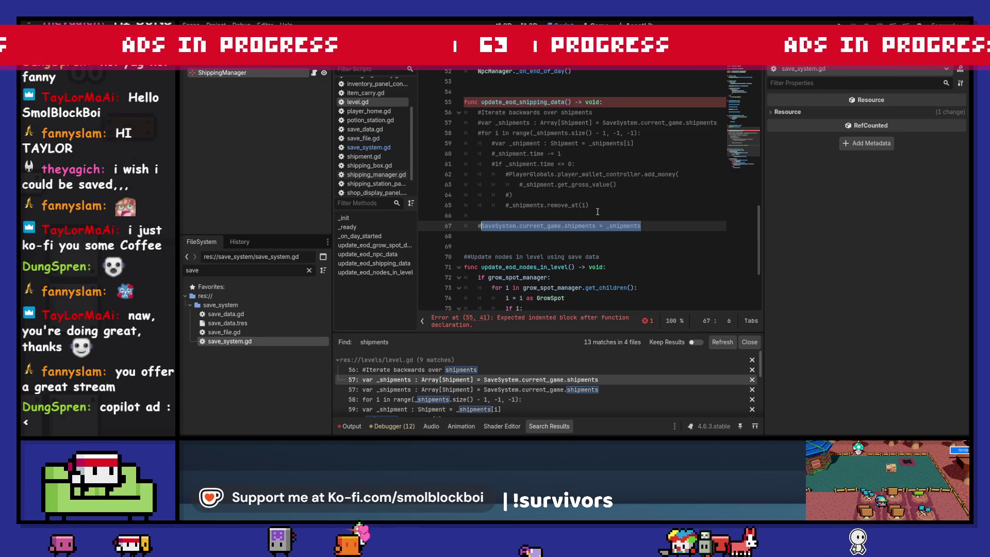
Try pasting the shipments assignment into save_system.gd, undo it, and save.
double_click(274, 342)
scroll(555, 289, down, 1)
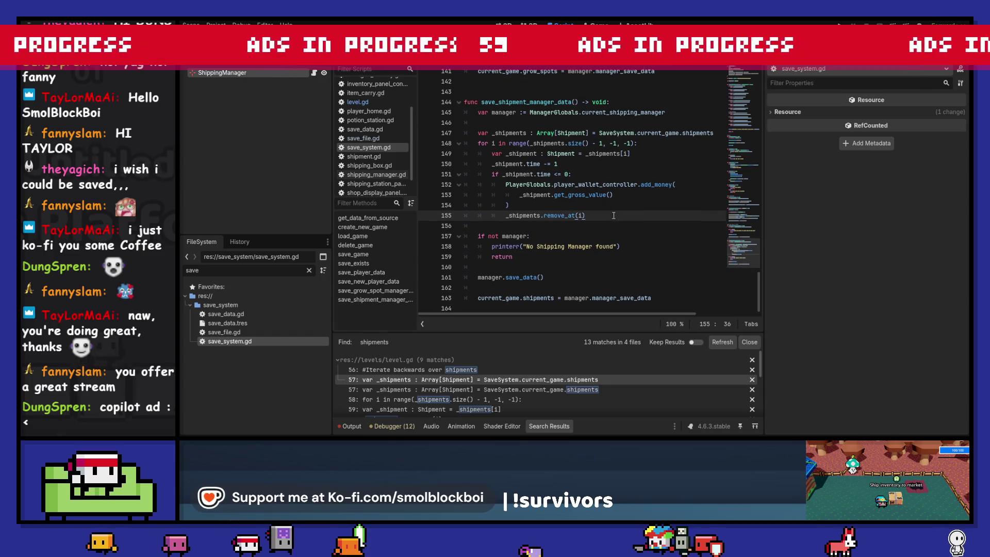
click(555, 290)
text(SaveSystem.current_game.shipments = _shipments)
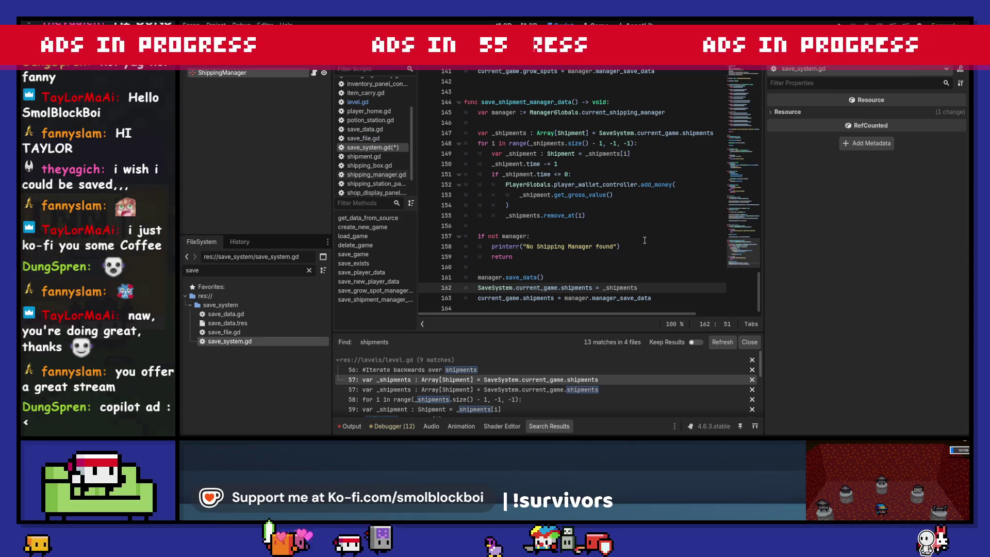
key(ctrl+z)
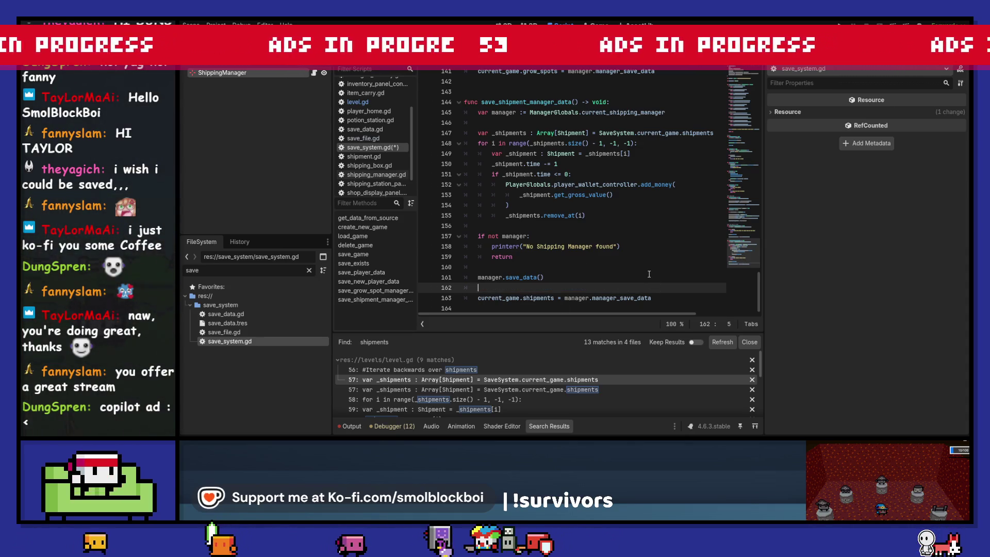
key(ctrl+s)
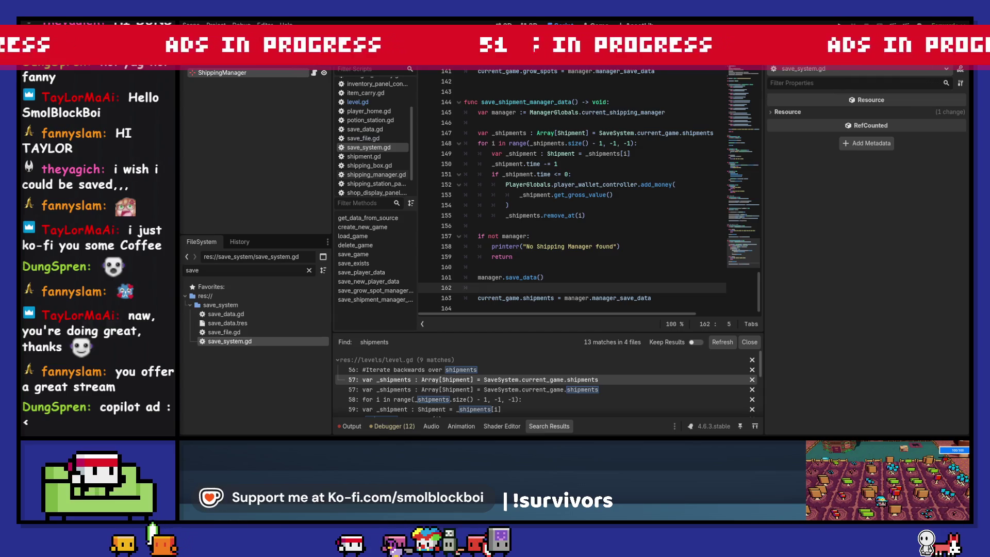
Delete the whole update_eod_shipping_data function from level.gd.
key(alt+Left)
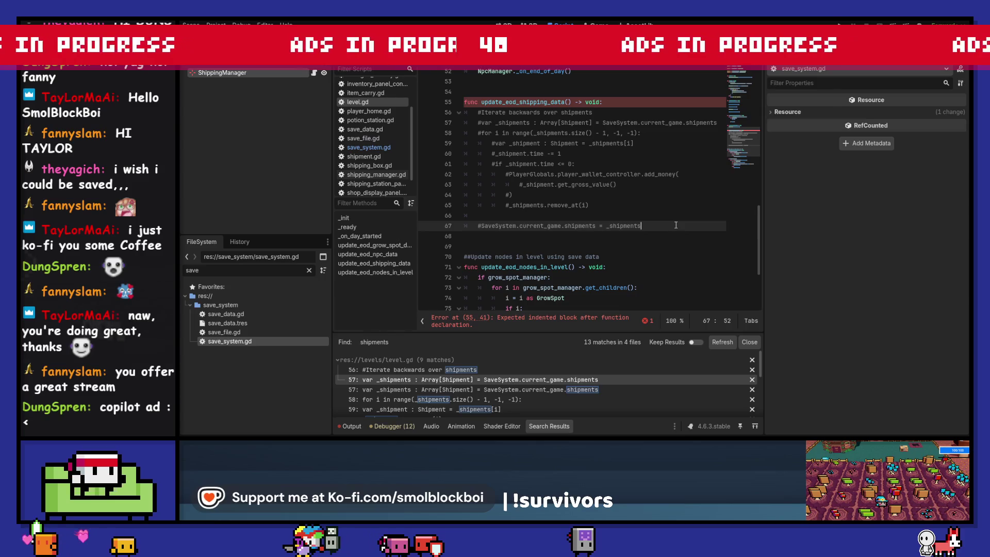
drag(675, 225, 382, 103)
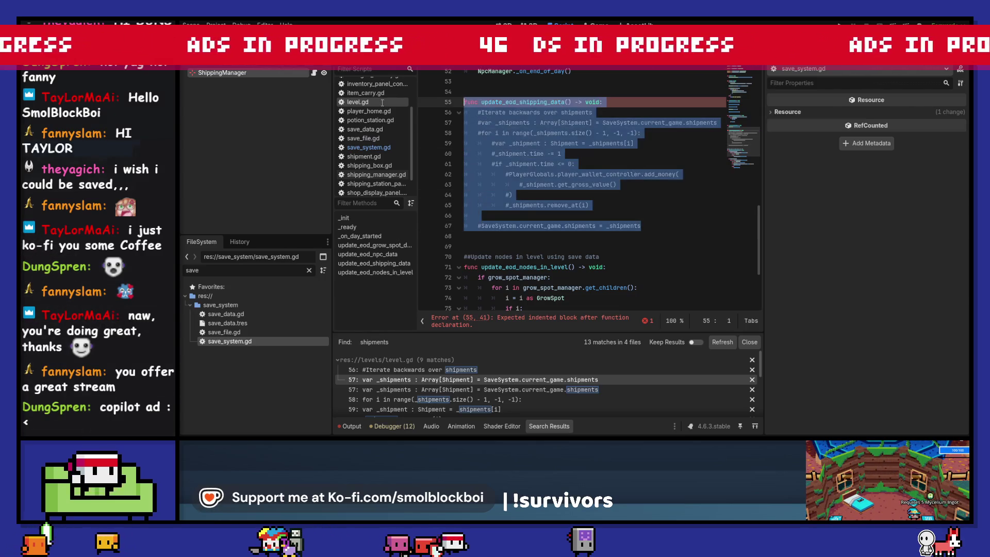
key(Delete)
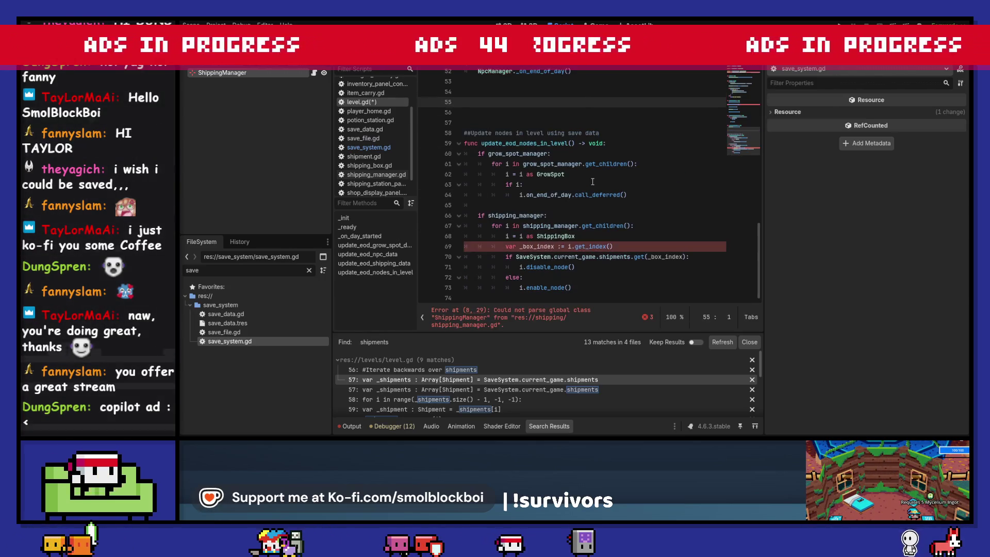
key(BackSpace)
key(BackSpace)
key(BackSpace)
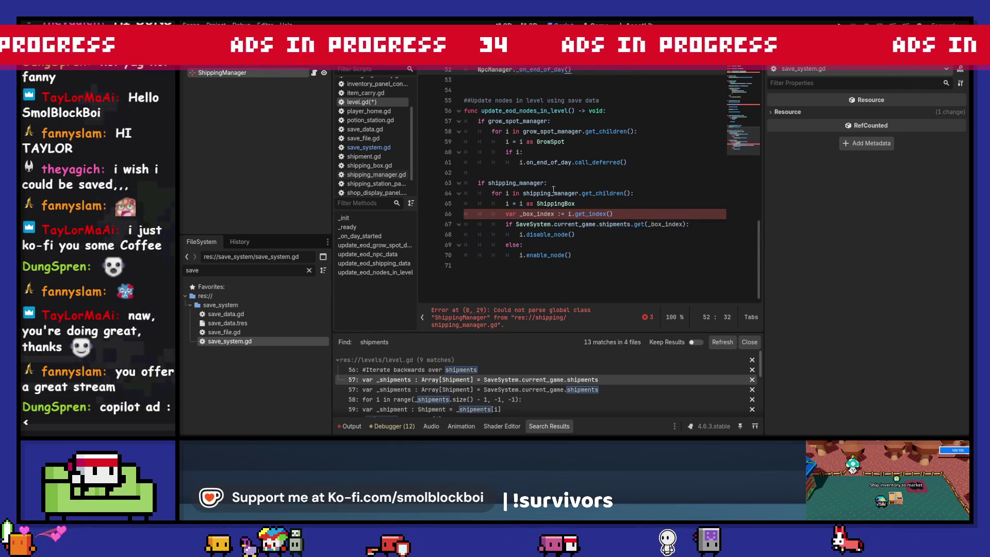
Remove the update_eod_shipping_data call from _on_day_started and save level.gd.
scroll(567, 189, up, 10)
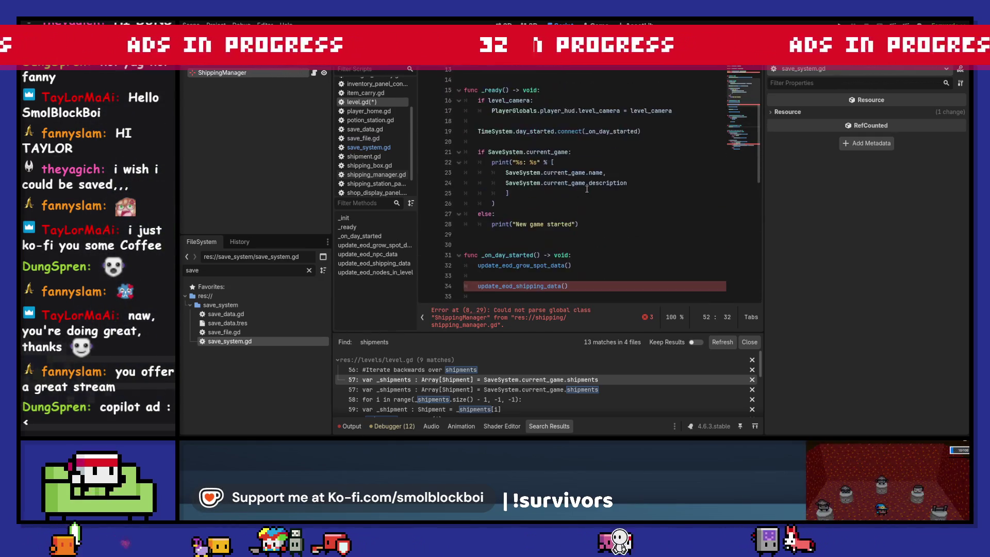
scroll(587, 190, down, 4)
drag(569, 162, 464, 152)
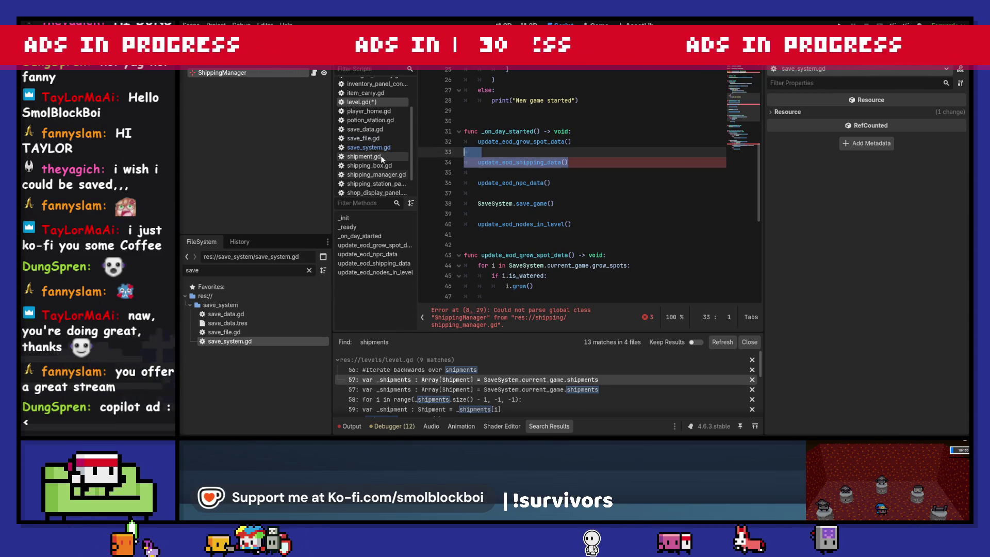
key(BackSpace)
key(BackSpace)
scroll(588, 179, up, 6)
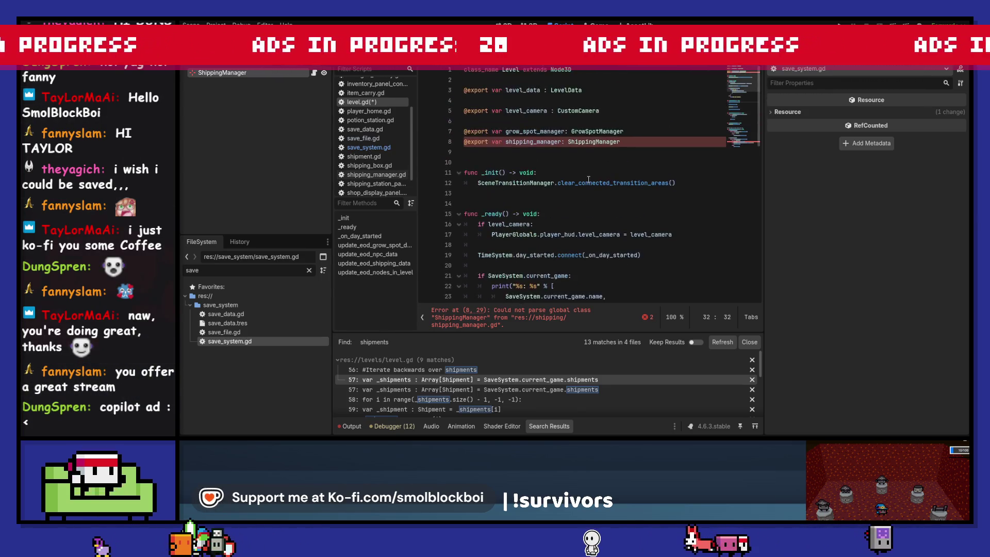
click(649, 144)
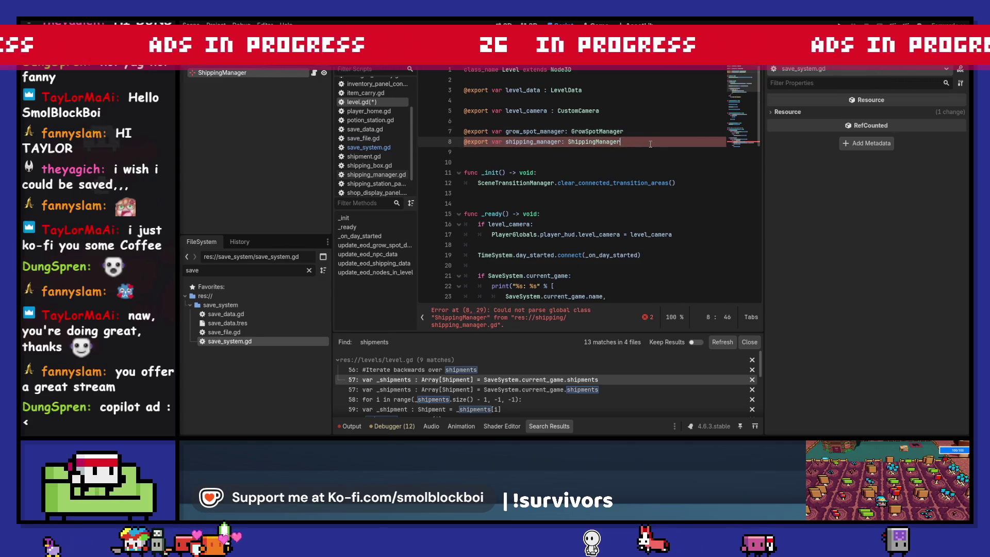
key(ctrl+s)
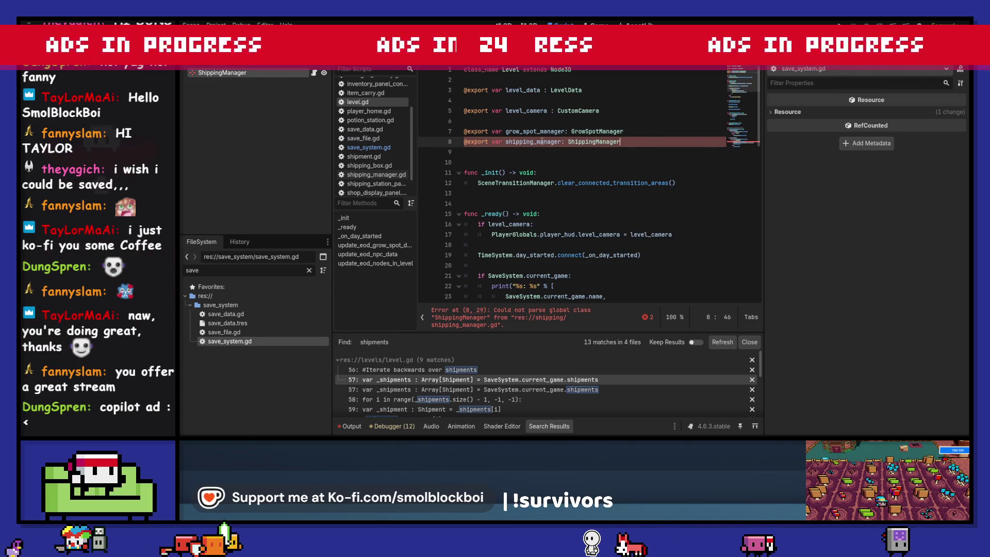
Check the ShippingManager class, then filter the FileSystem by 'level'.
ctrl+click(585, 142)
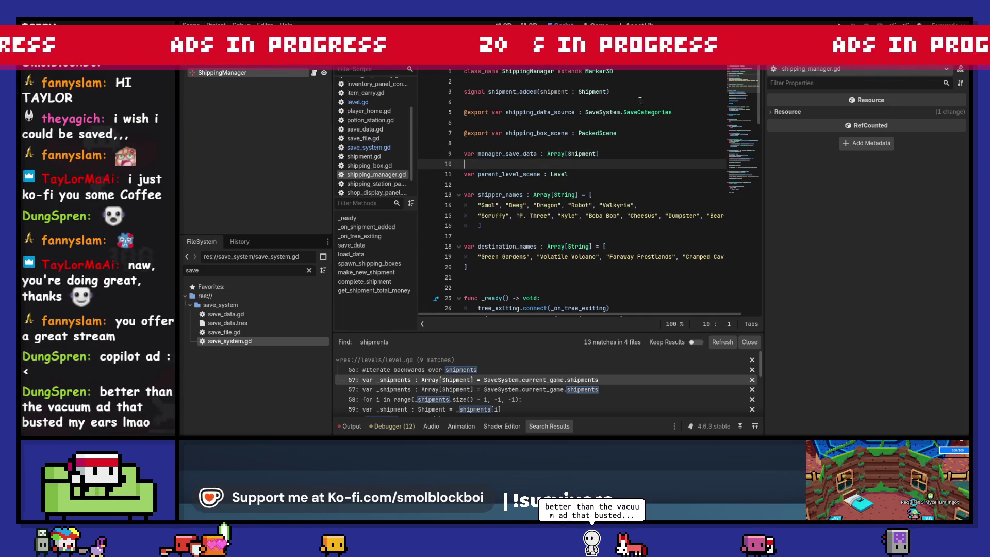
key(alt+Left)
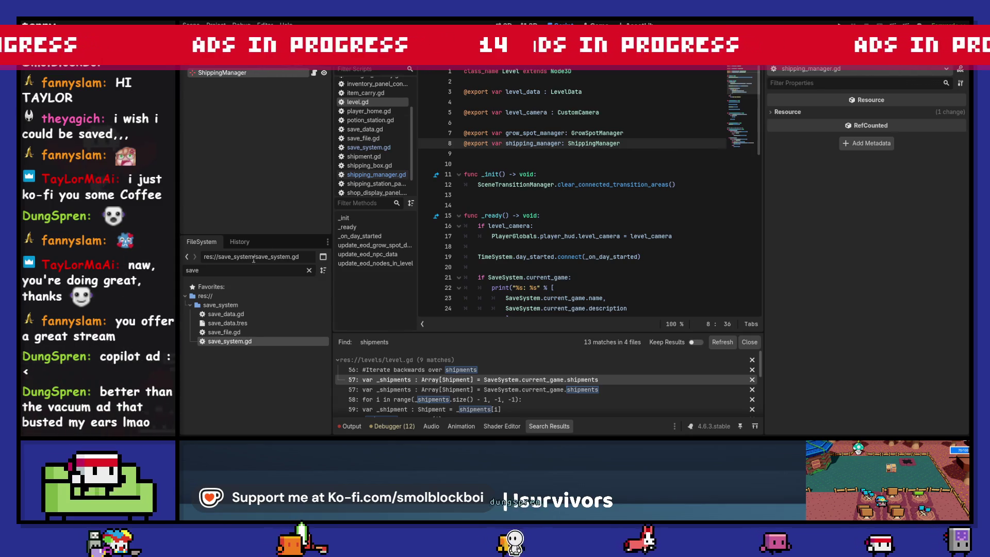
click(240, 270)
text(level)
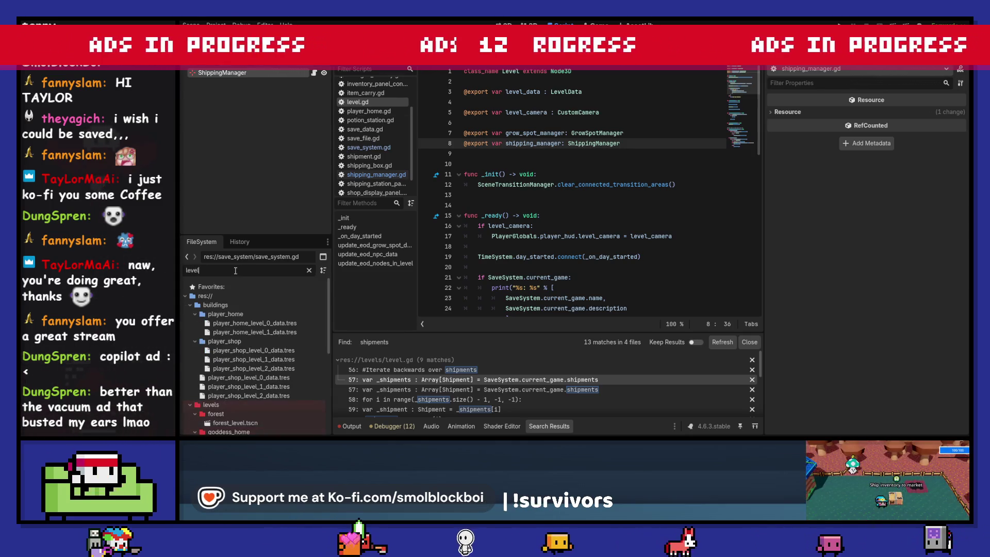
Open forest_level.tscn and inspect its ForestLevel root node.
double_click(267, 424)
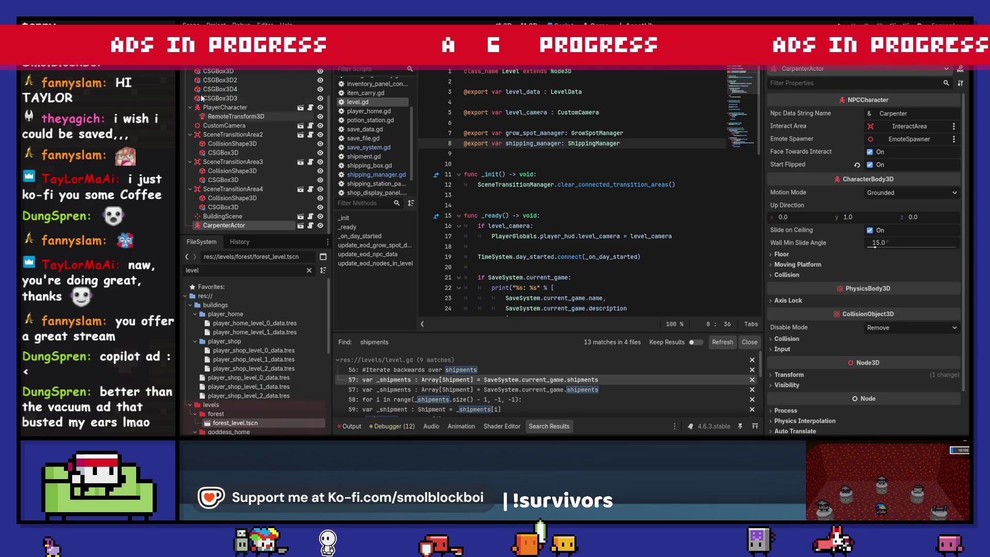
scroll(200, 94, up, 2)
click(233, 75)
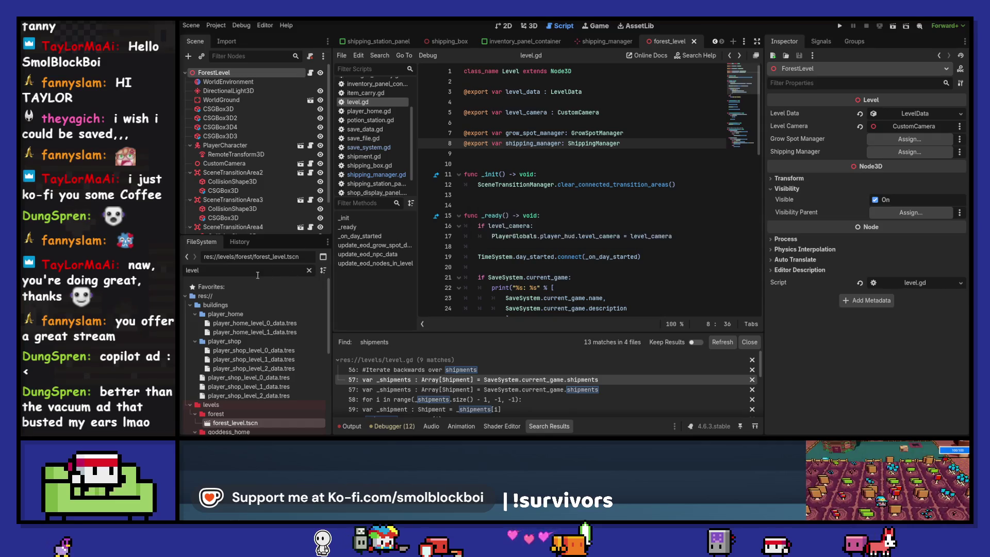
Filter the FileSystem by 'mushroom' and open mushroom_farm_level.tscn.
double_click(269, 272)
text(mushroom)
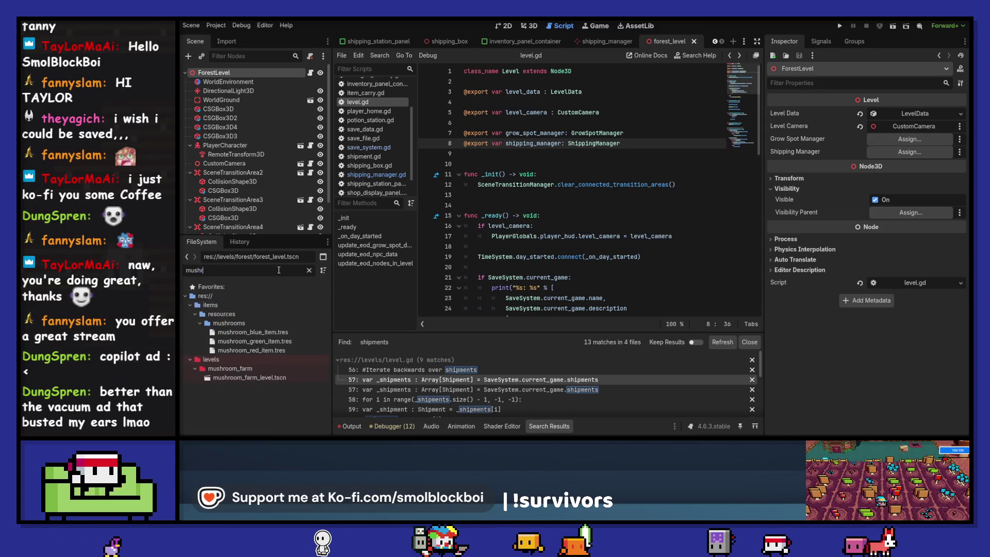
double_click(274, 378)
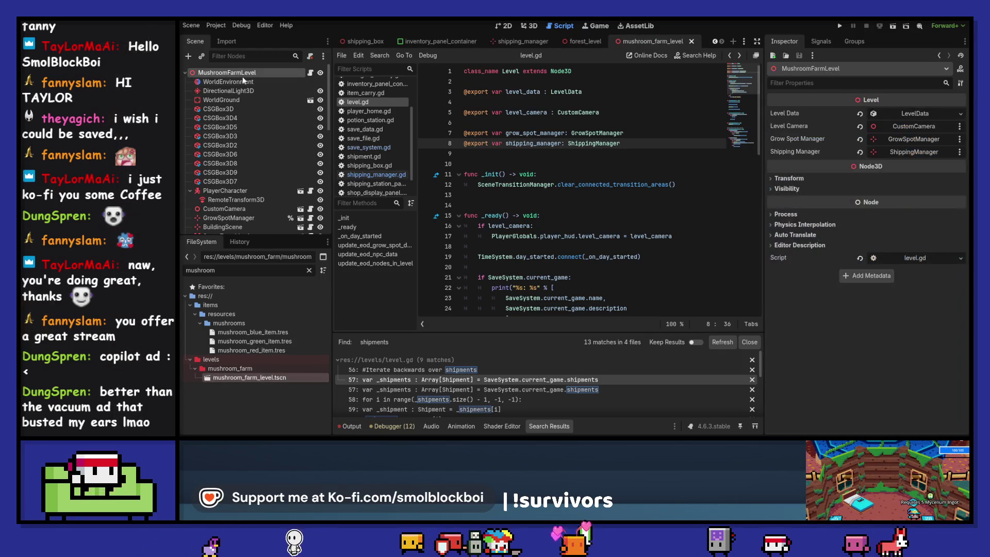
scroll(606, 155, down, 15)
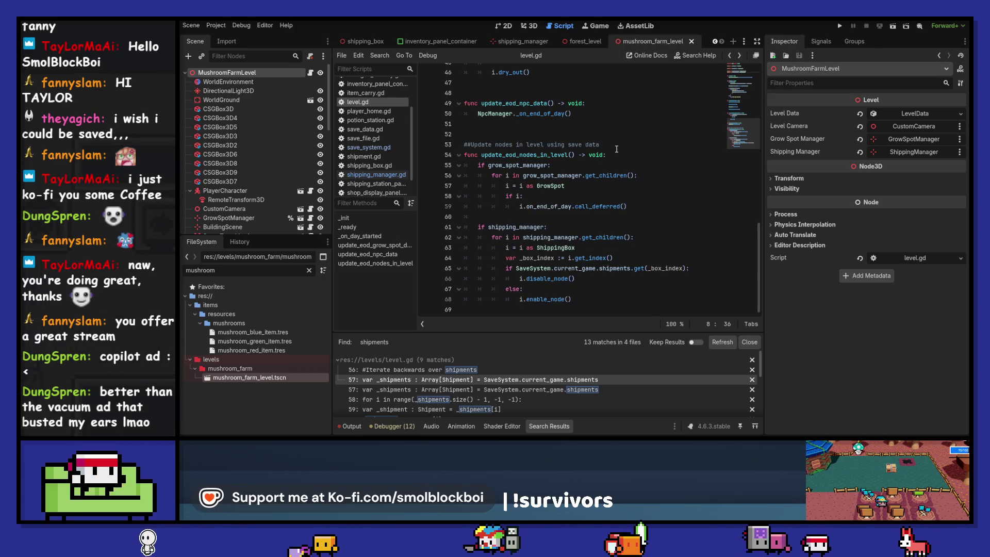
Show save_system.gd's save_shipment_manager_data, then scroll up to save_game and back.
click(368, 148)
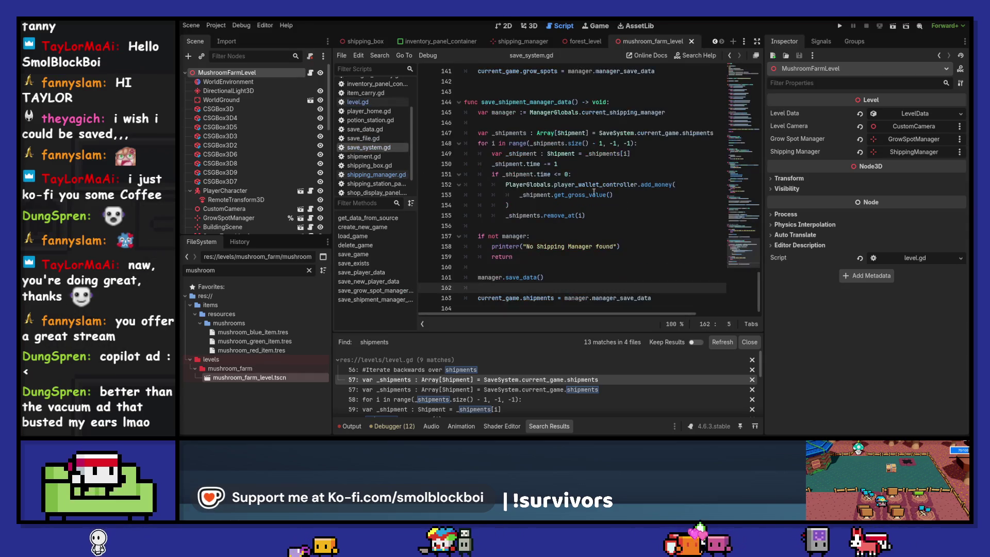
triple_click(510, 102)
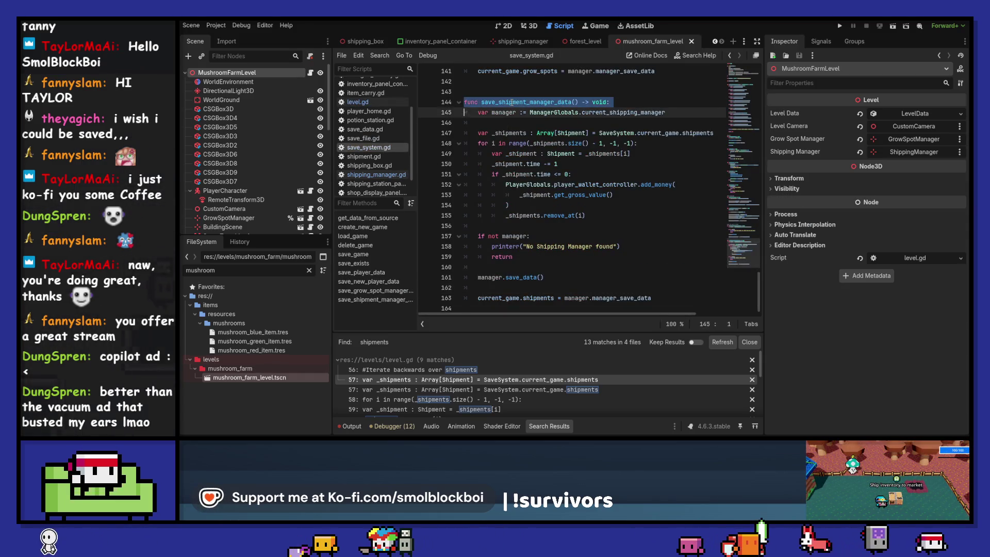
triple_click(510, 102)
click(511, 102)
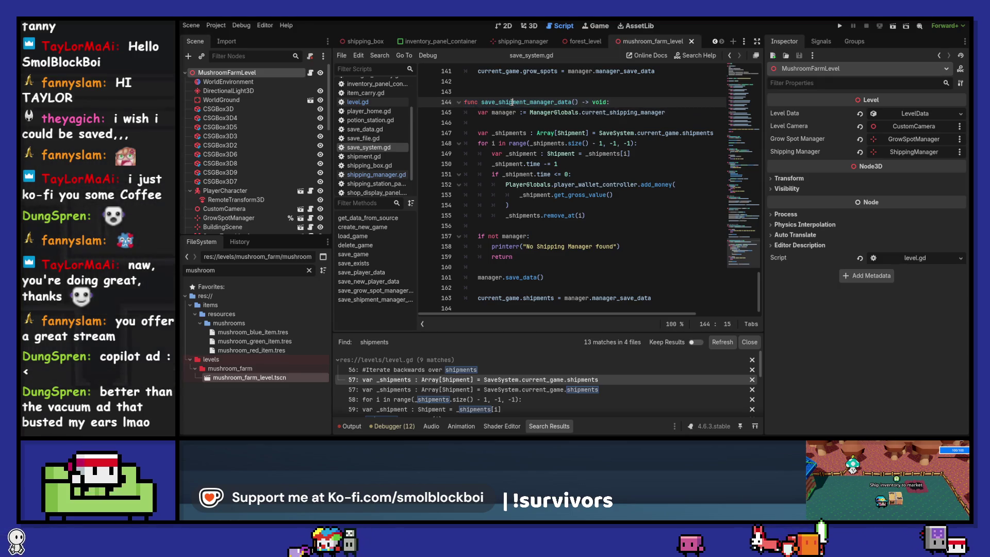
scroll(514, 113, up, 15)
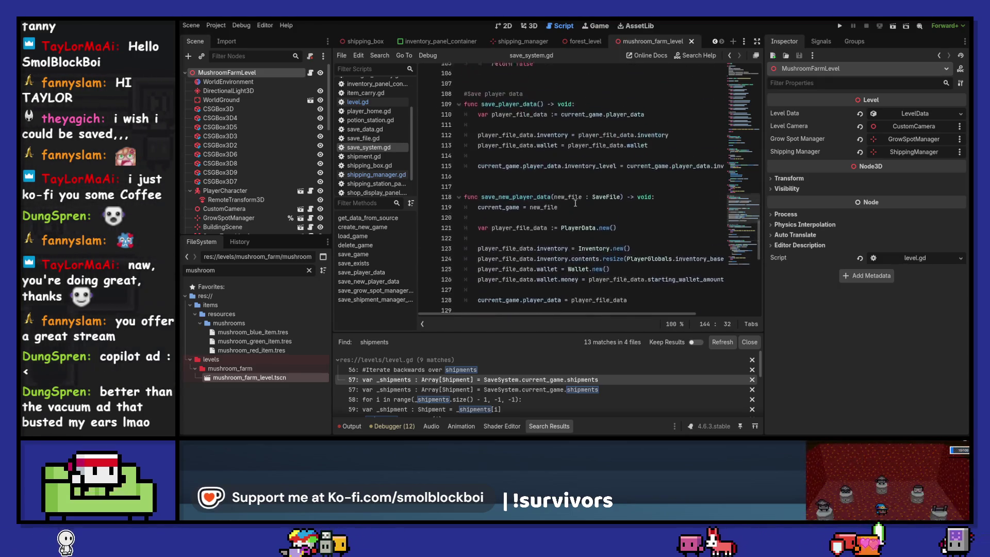
scroll(575, 203, up, 5)
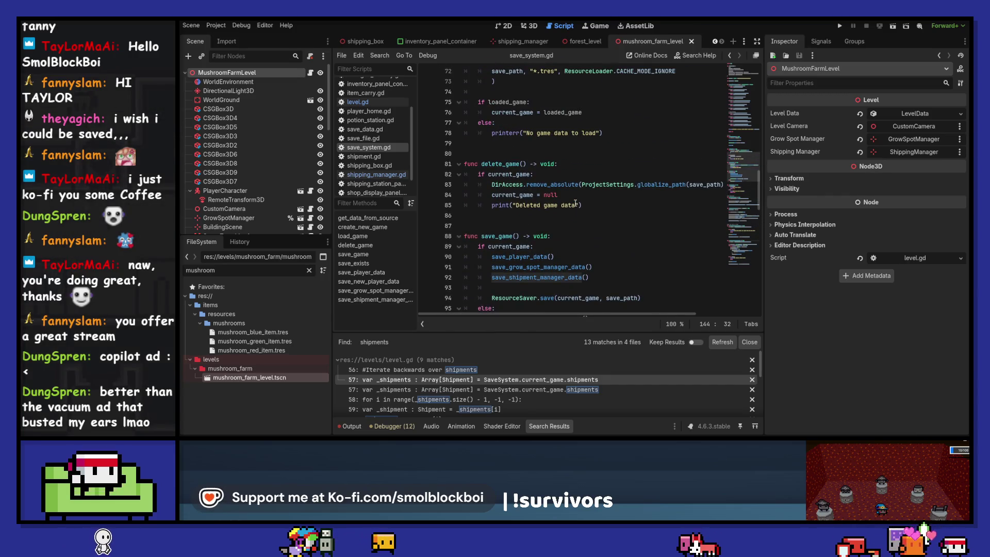
scroll(575, 203, down, 20)
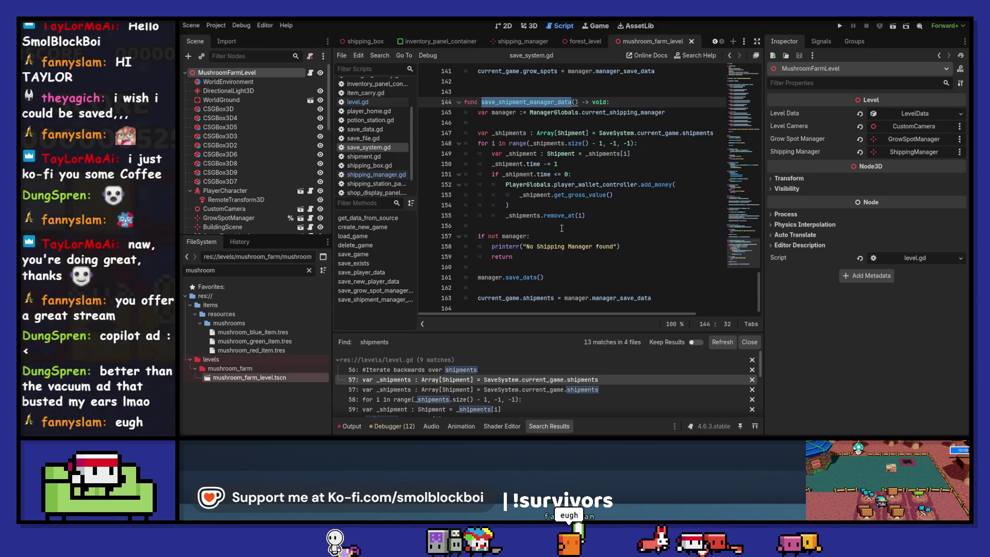
Shorten line 147 to current_game.shipments, save save_system.gd, and run the game.
click(562, 227)
double_click(504, 112)
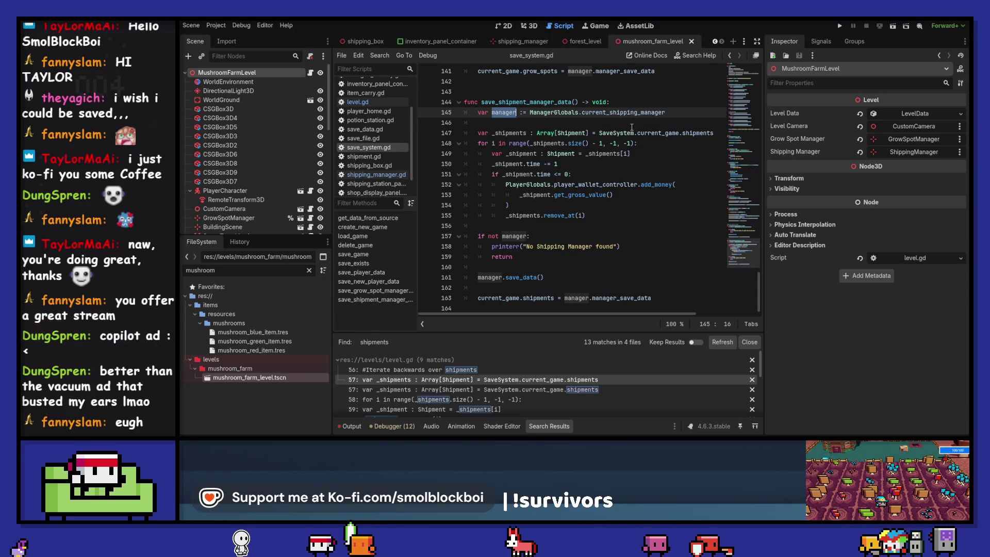
drag(600, 133, 619, 133)
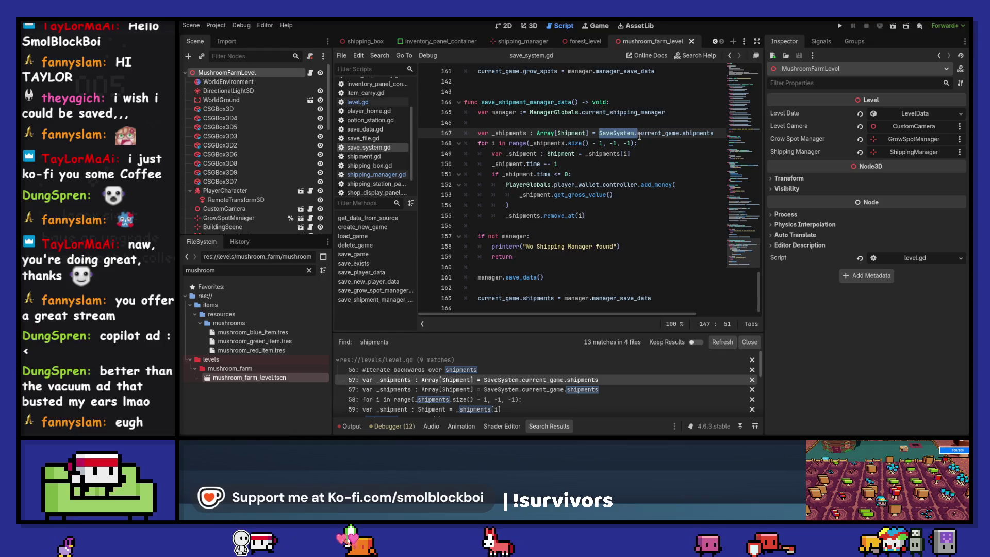
key(BackSpace)
key(ctrl+s)
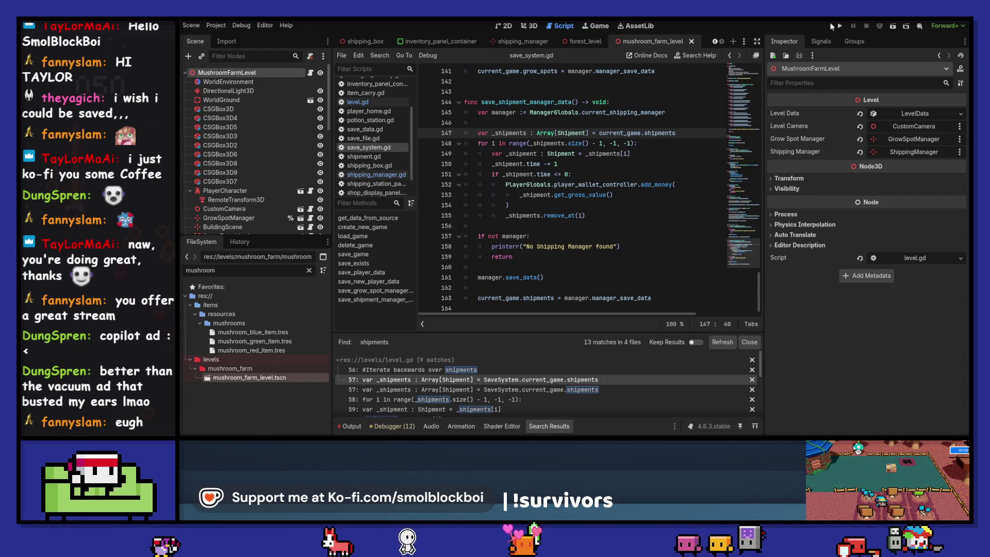
click(839, 26)
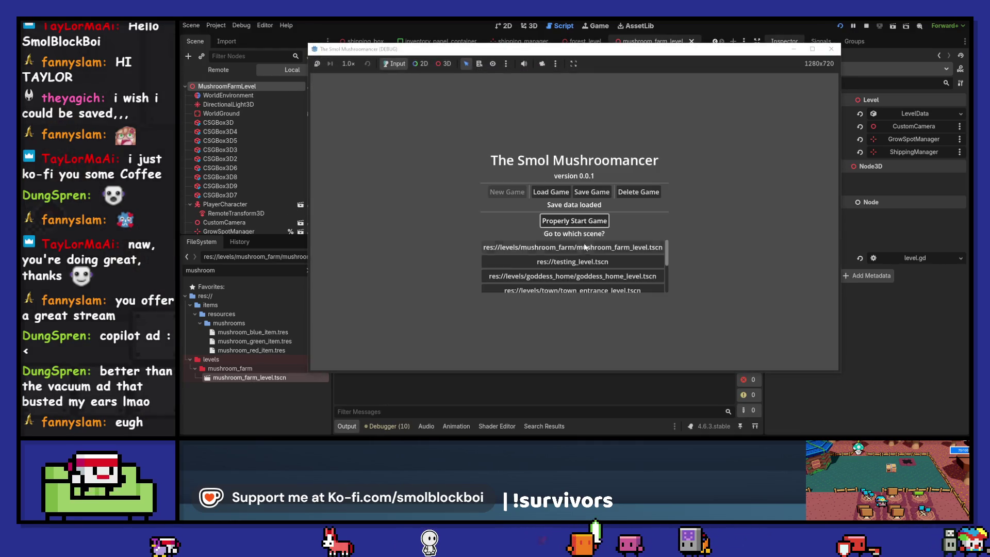
Load the mushroom farm, walk to the bed, check the $102 wallet and end the day.
click(589, 217)
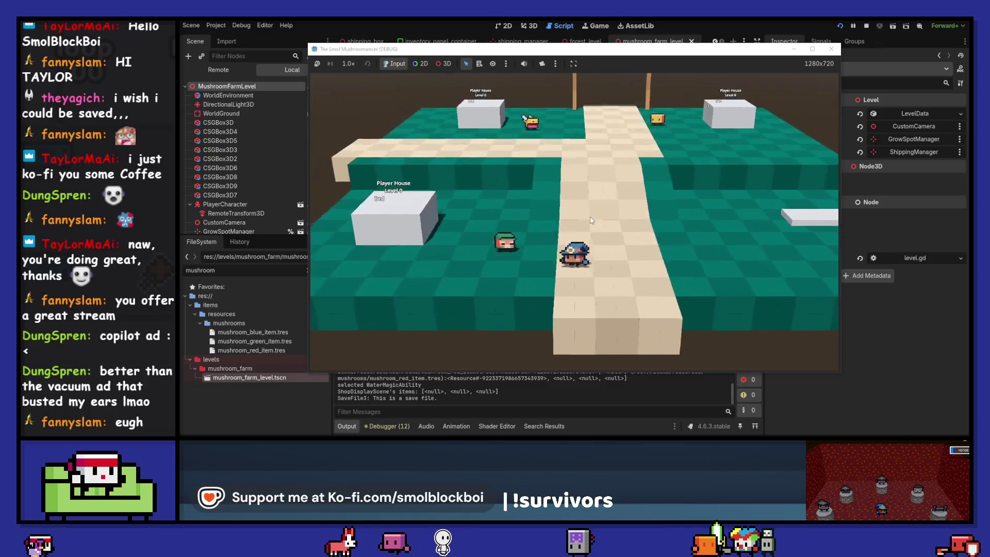
key(a)
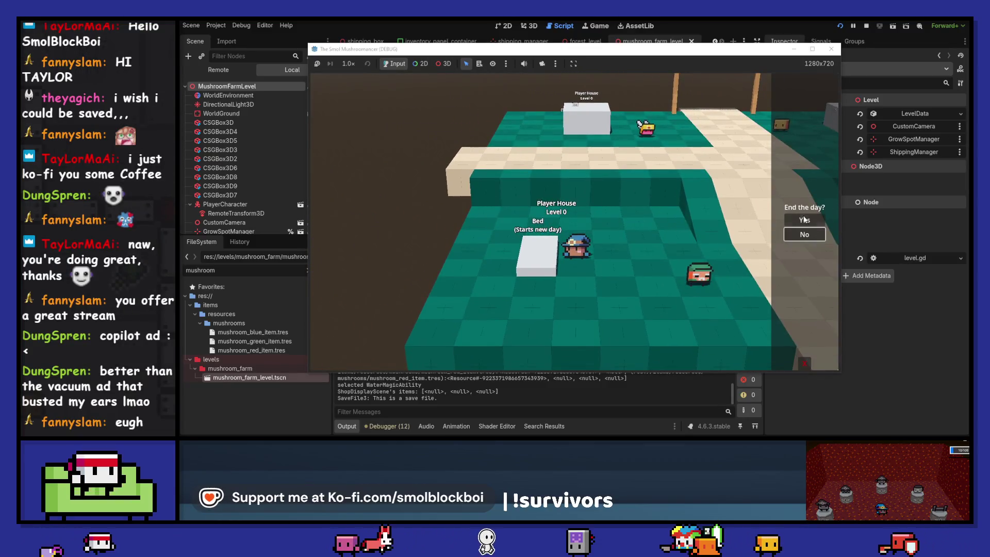
key(i)
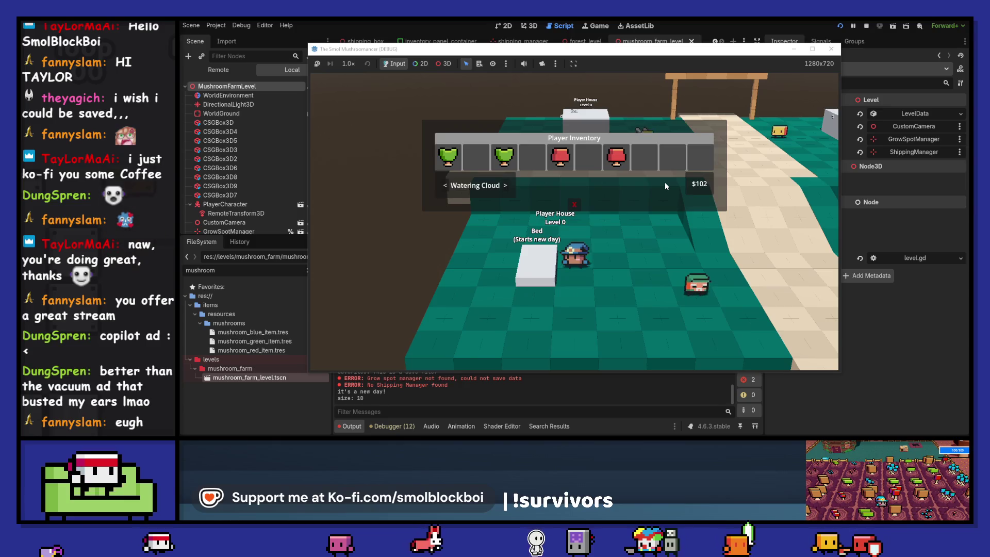
key(i)
key(e)
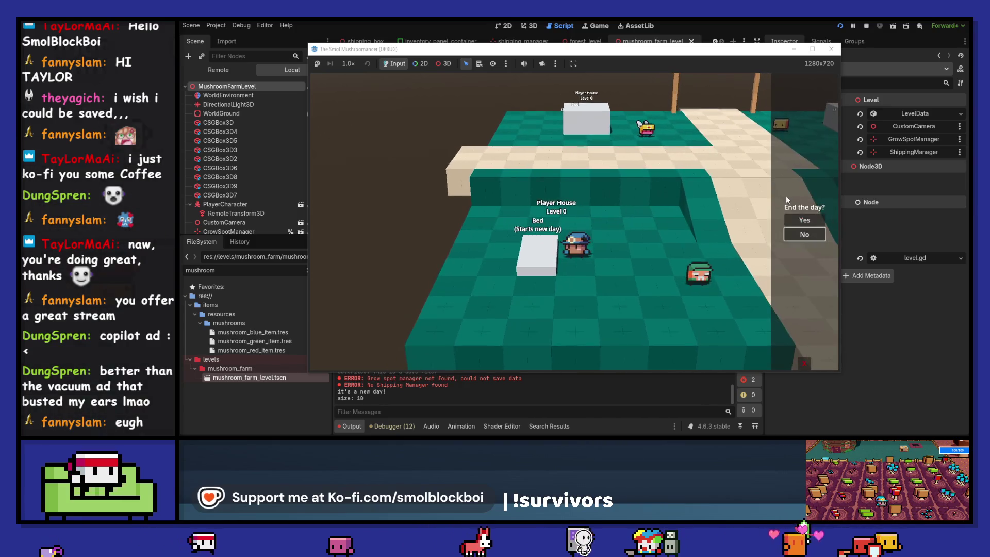
key(i)
End another day, confirm the wallet reached $104, and stop the game.
key(i)
key(e)
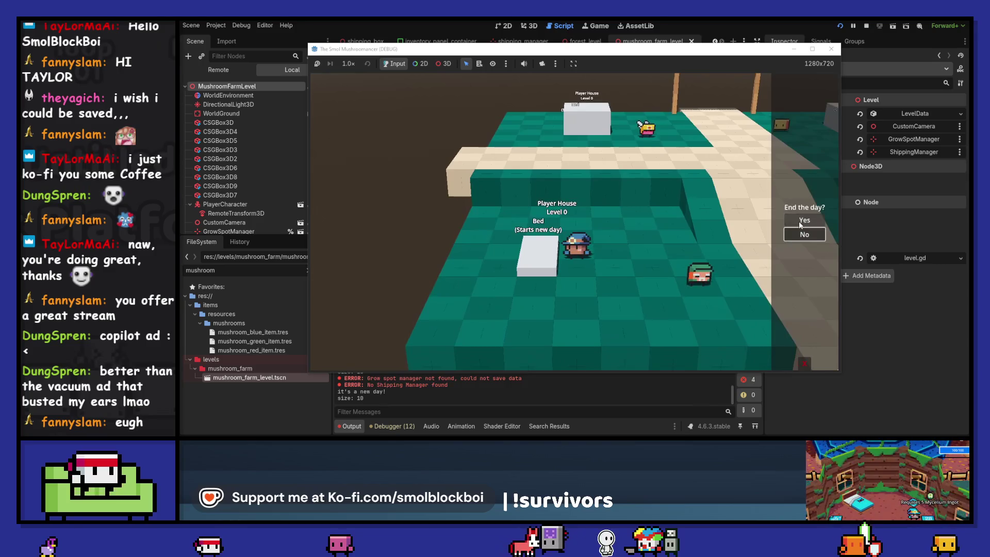
key(i)
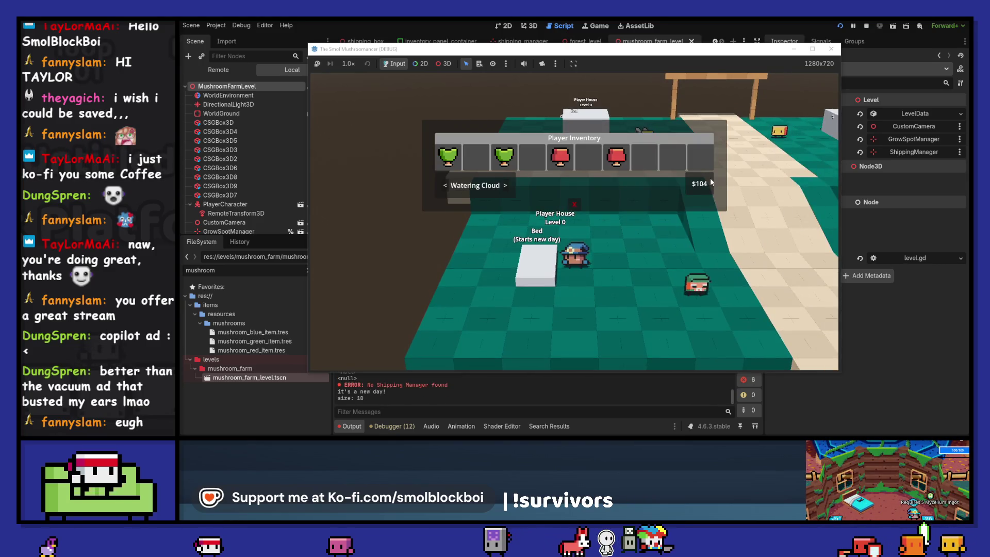
key(i)
scroll(710, 182, down, 5)
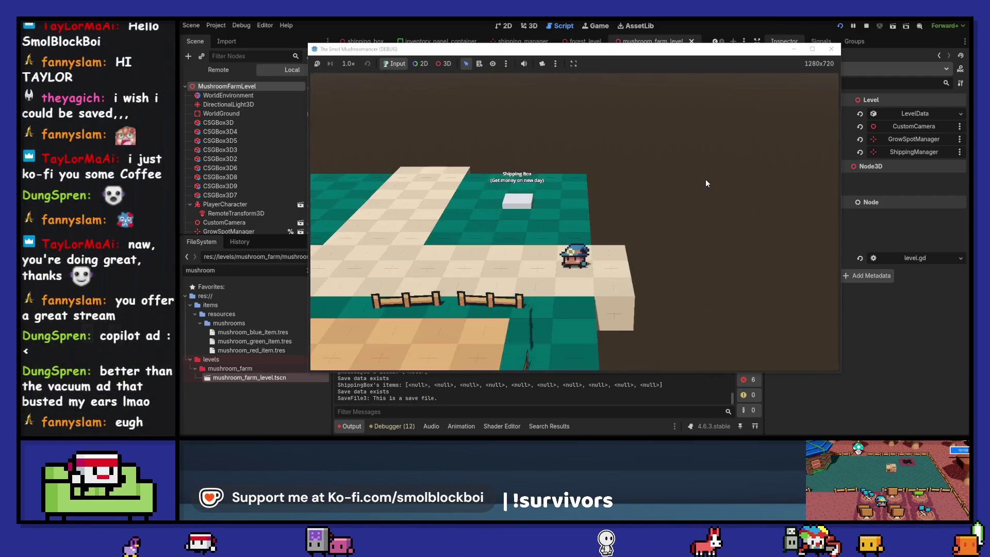
key(i)
key(i)
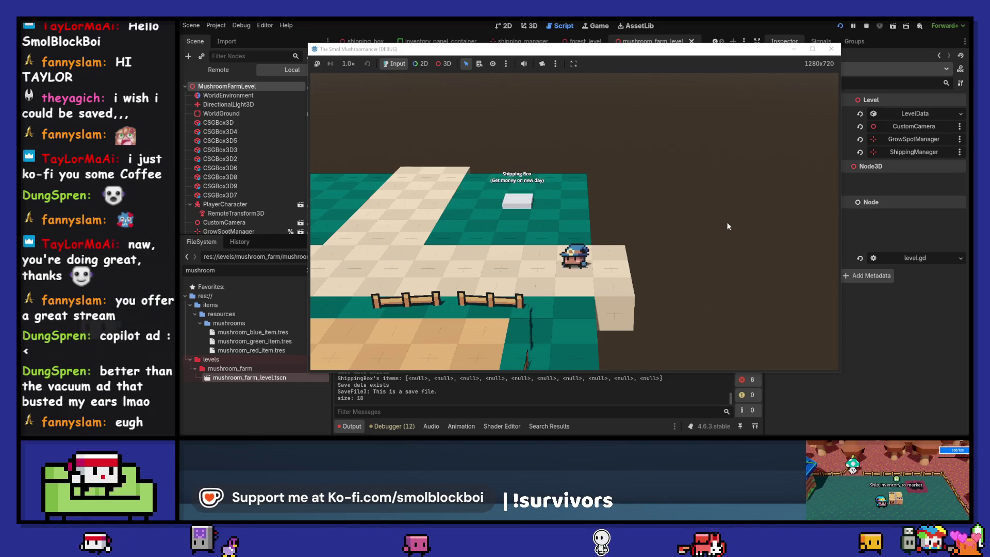
click(830, 49)
click(637, 156)
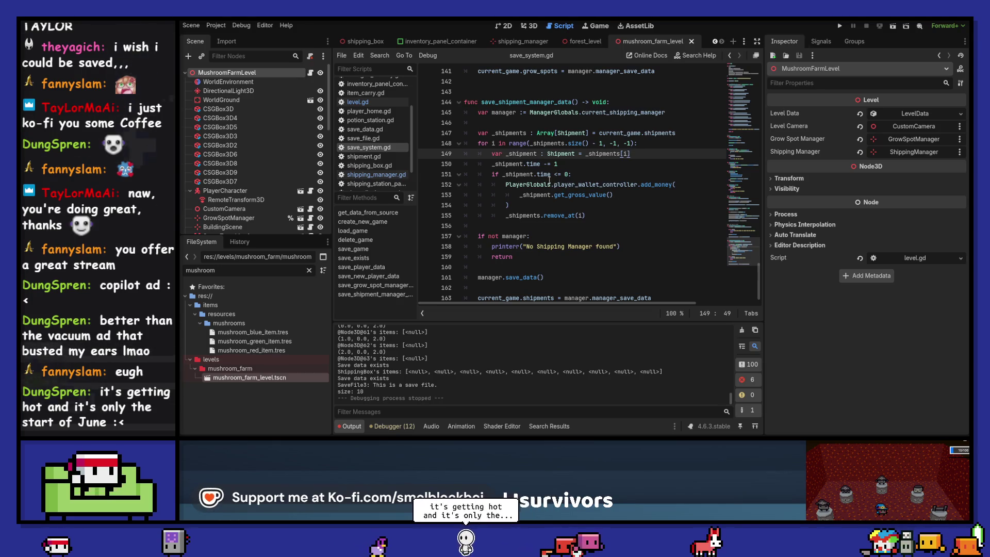
Open level.gd, clear the FileSystem filter, and return to save_system.gd.
click(311, 74)
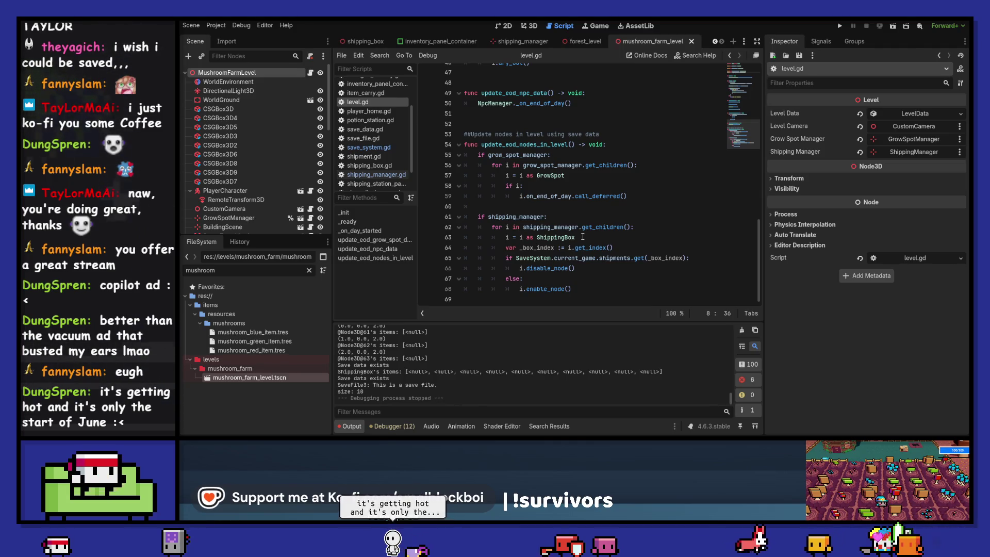
scroll(582, 237, up, 1)
scroll(582, 237, down, 1)
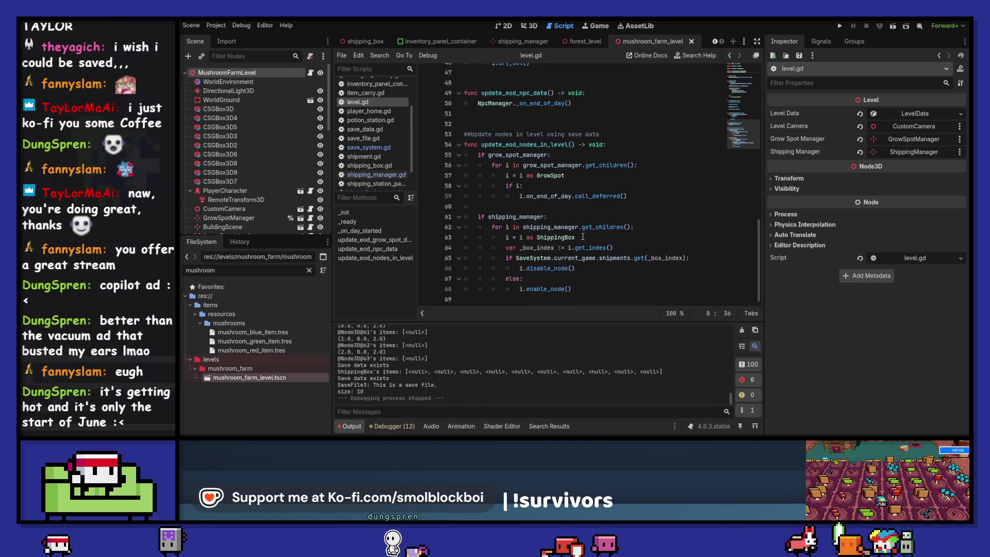
click(309, 270)
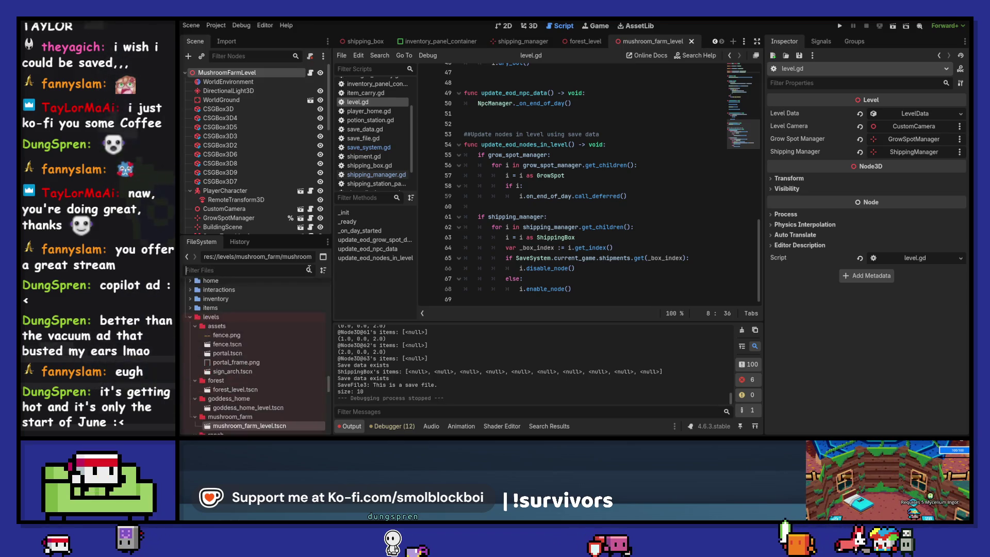
click(369, 147)
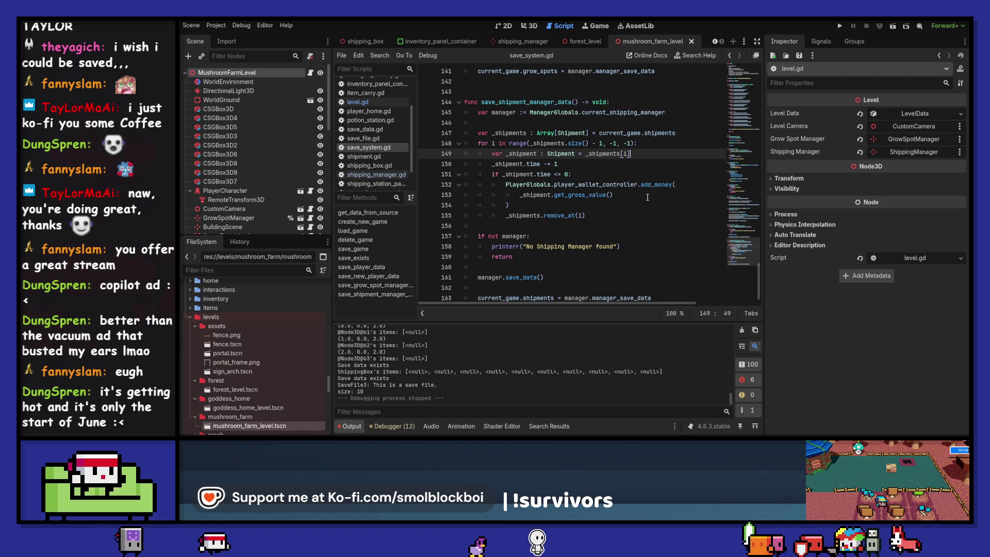
Clear the output log and open save_file.gd to view the shipments declaration.
scroll(647, 197, down, 1)
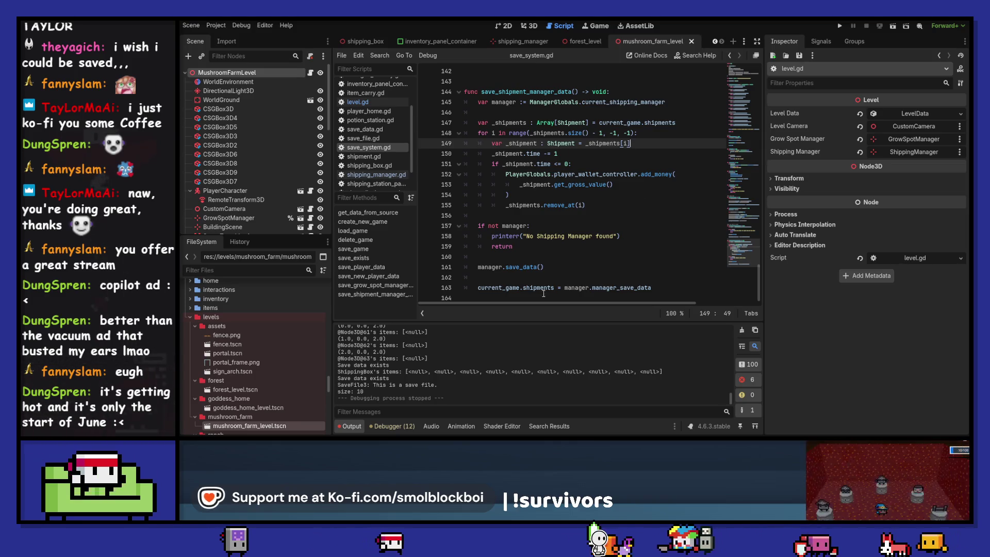
click(741, 330)
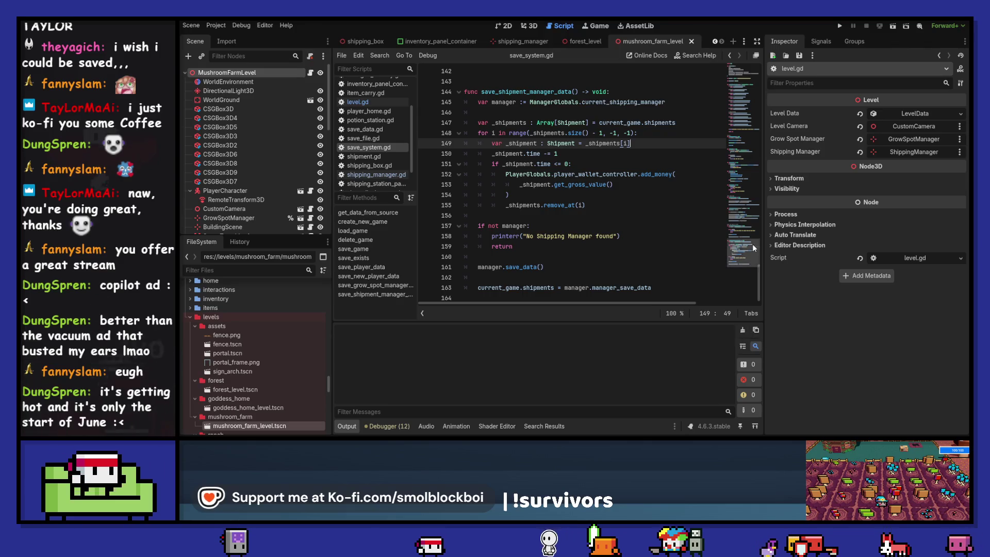
scroll(681, 199, up, 5)
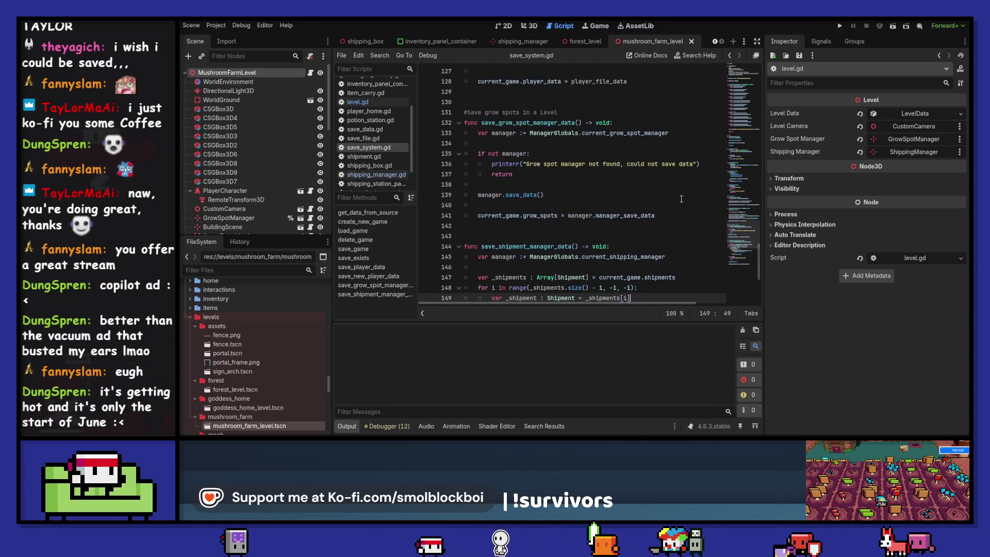
scroll(681, 199, down, 5)
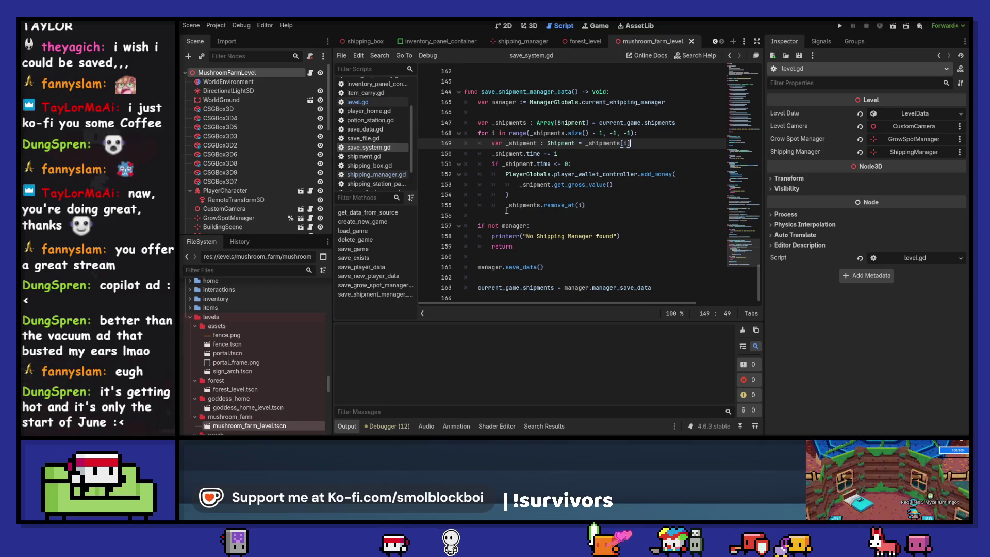
click(386, 137)
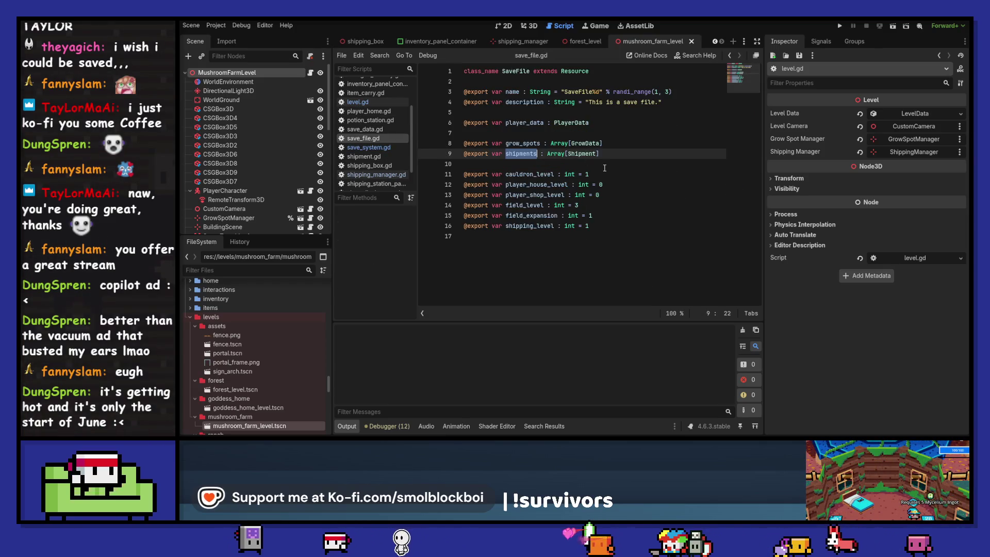
click(596, 164)
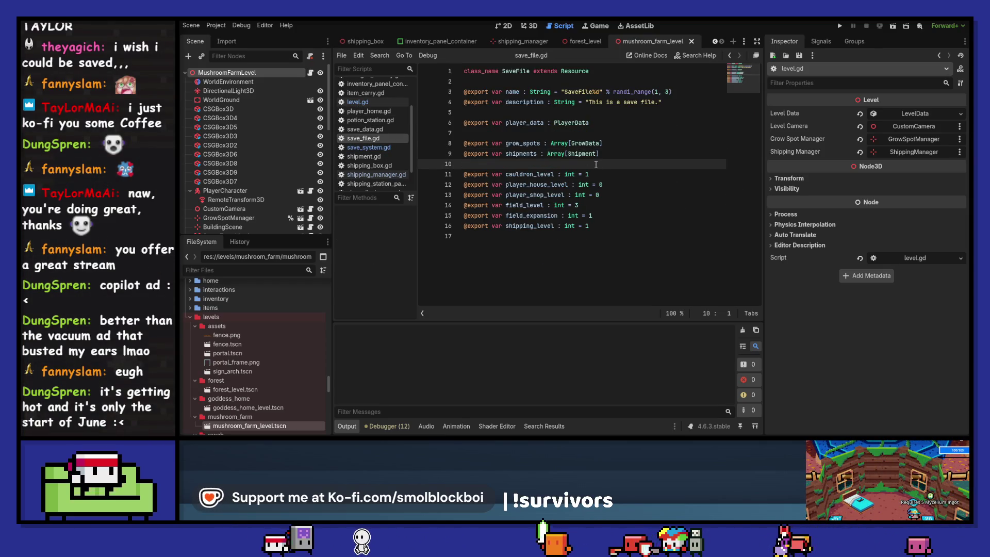
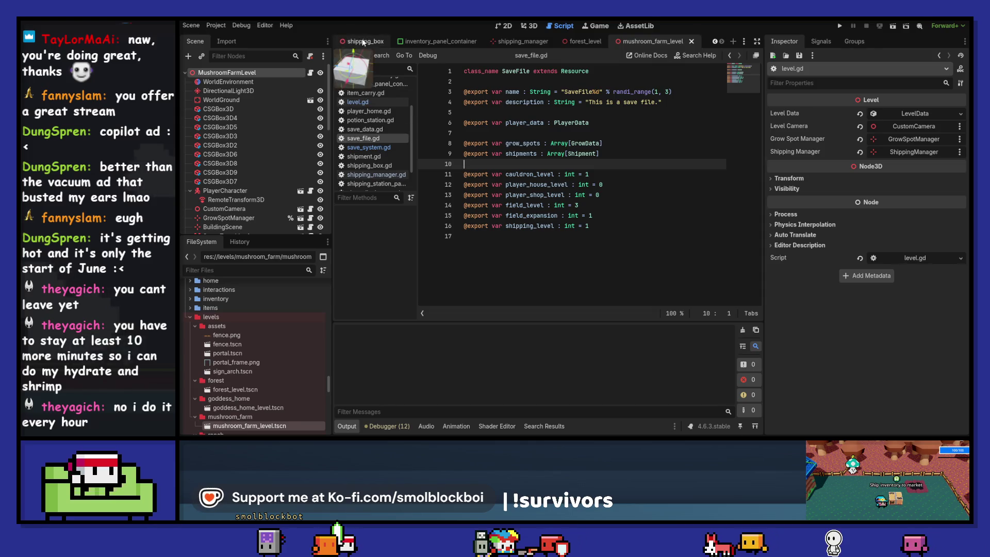
scroll(375, 170, down, 2)
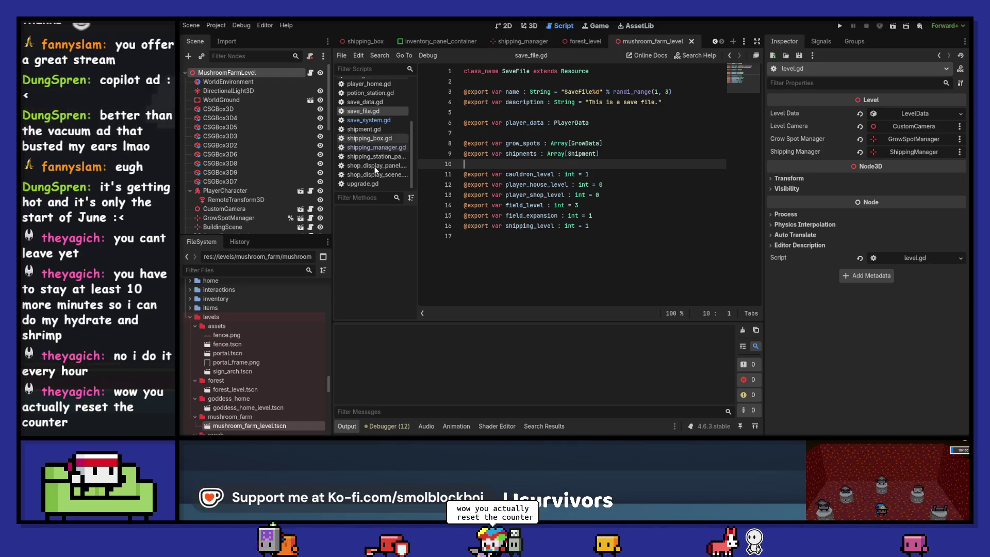
click(578, 134)
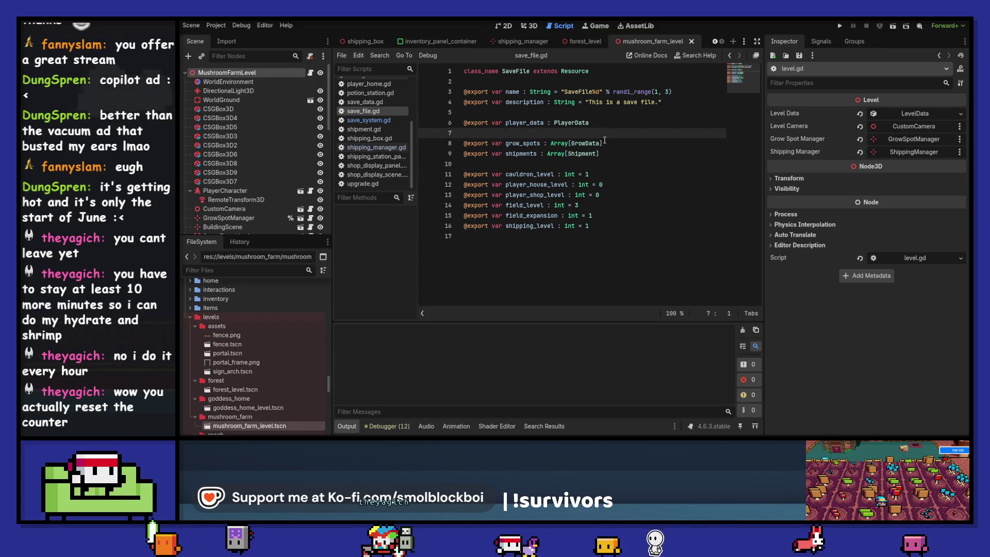
key(Return)
key(Up)
text(@ex)
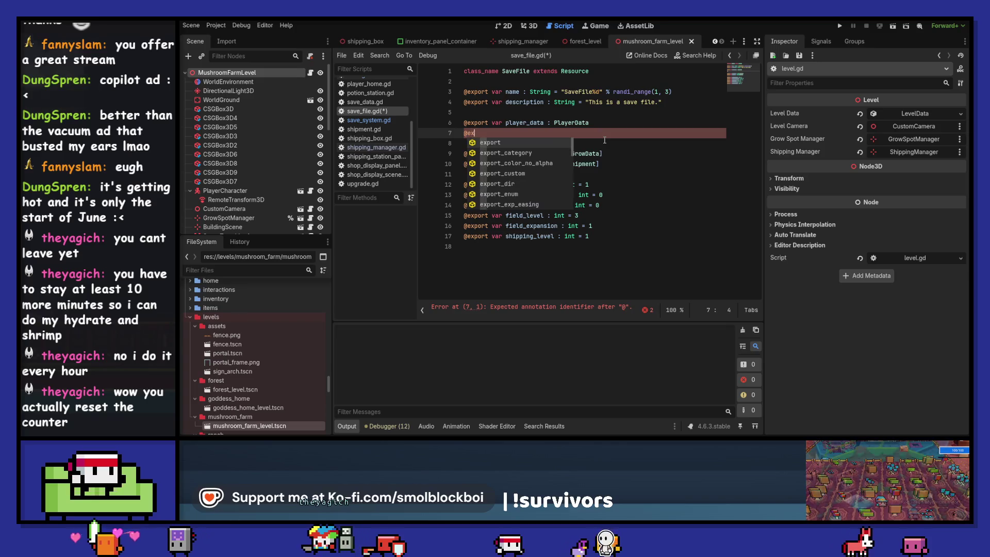
text(port var )
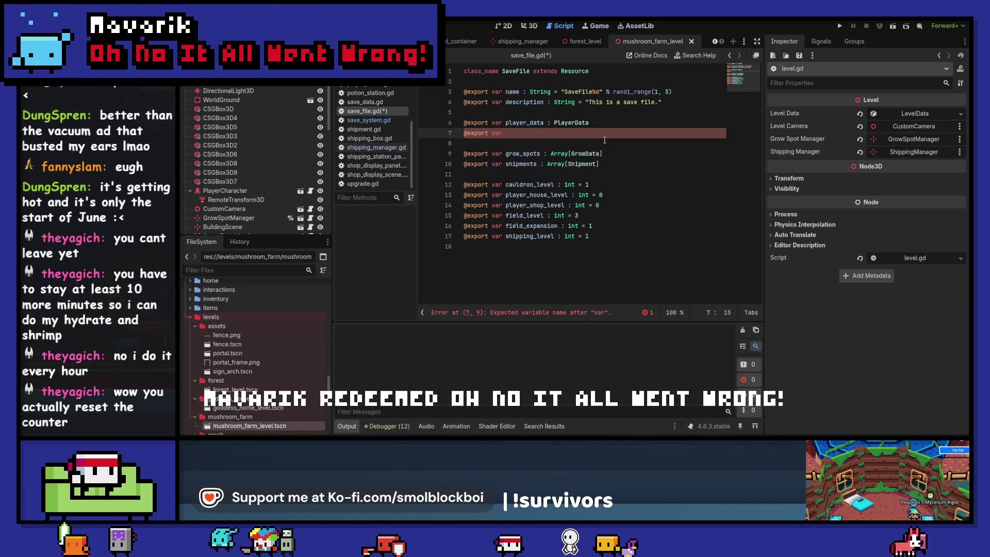
text(shop_data :)
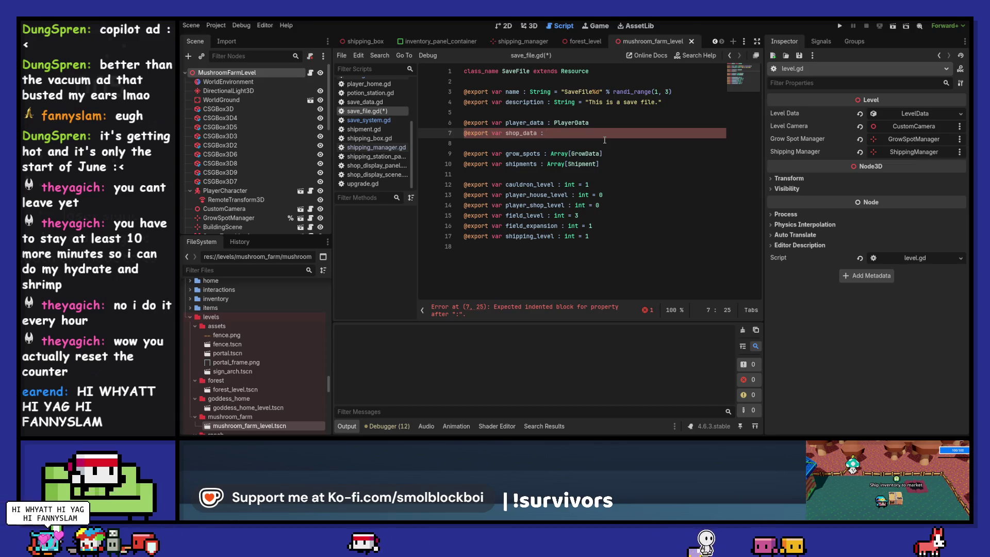
Comment out the shop_data line, save the script, and switch to player_data.gd.
key(ctrl+k)
key(ctrl+s)
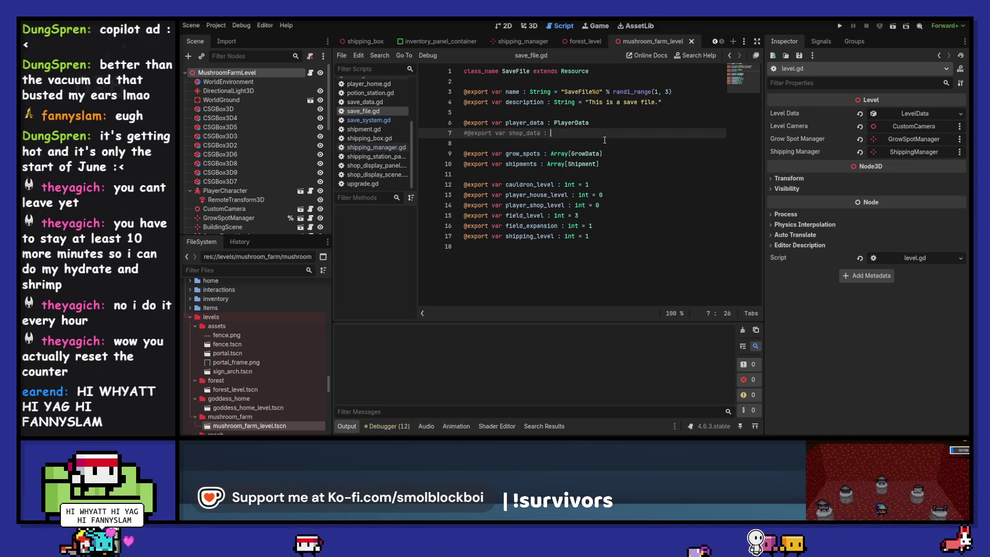
ctrl+click(579, 123)
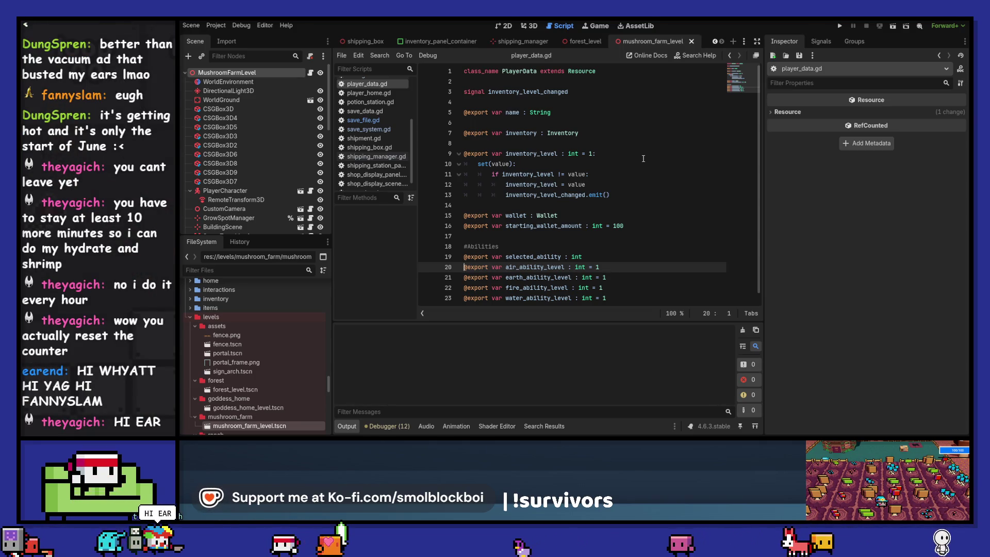
Return to save_file.gd via save_system.gd and put the caret at the end of the shop_data line.
scroll(643, 158, down, 1)
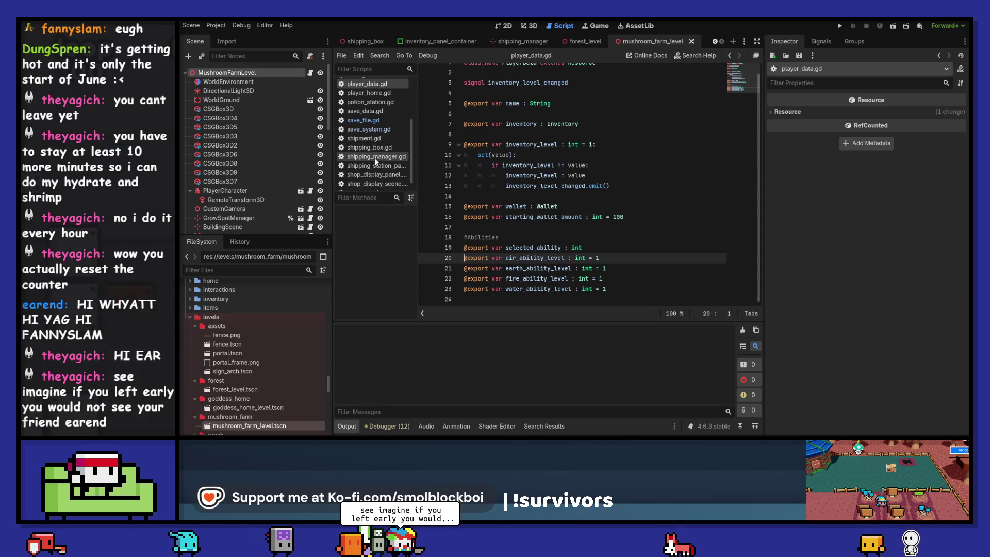
click(373, 127)
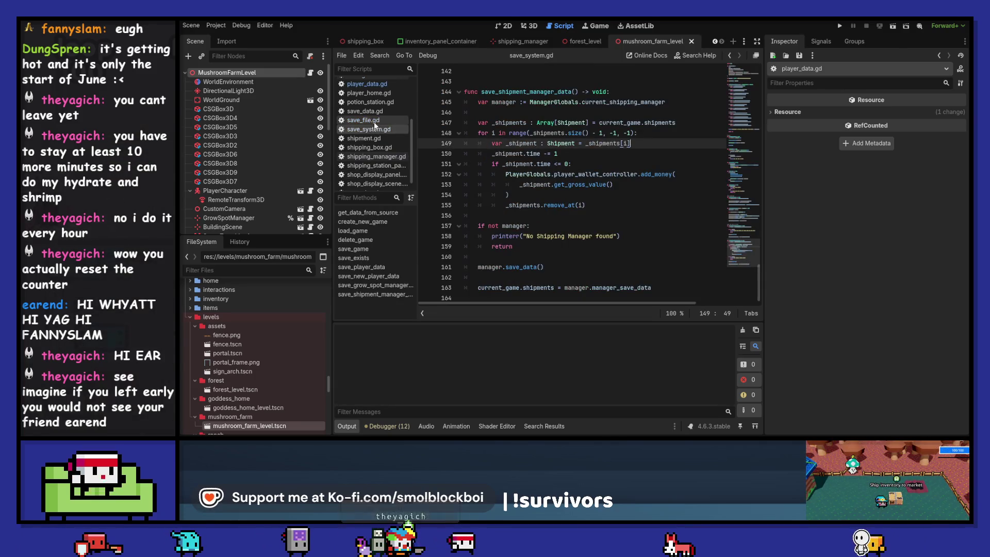
click(373, 122)
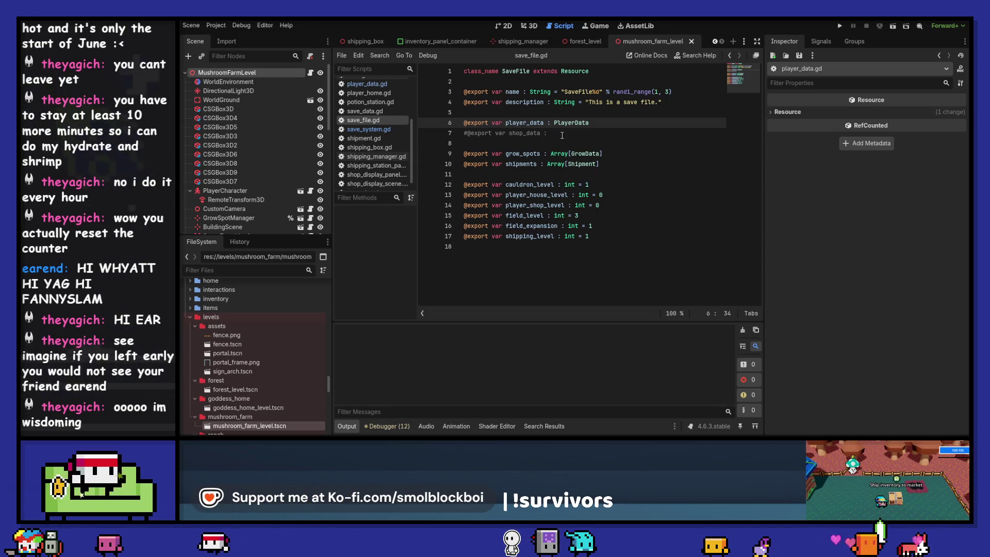
click(561, 135)
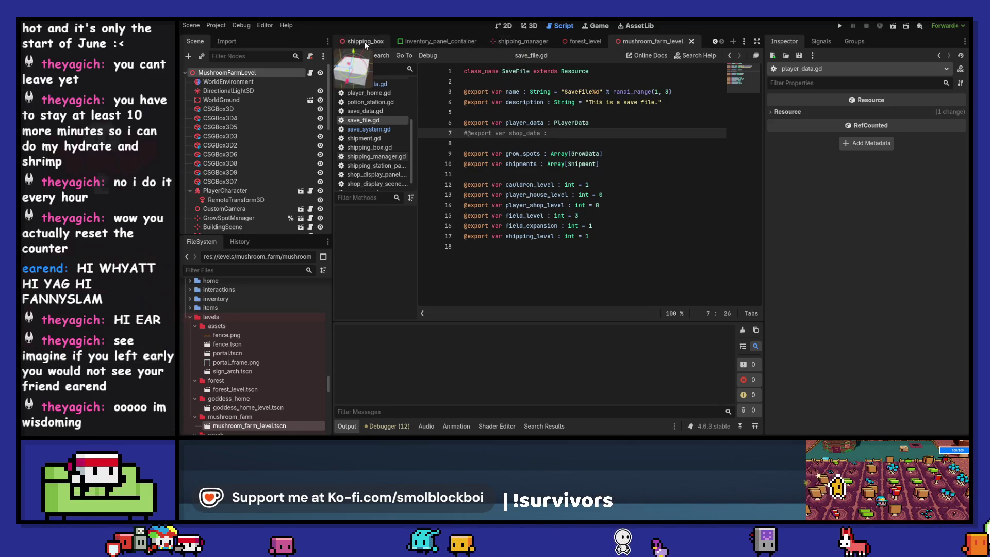
click(715, 43)
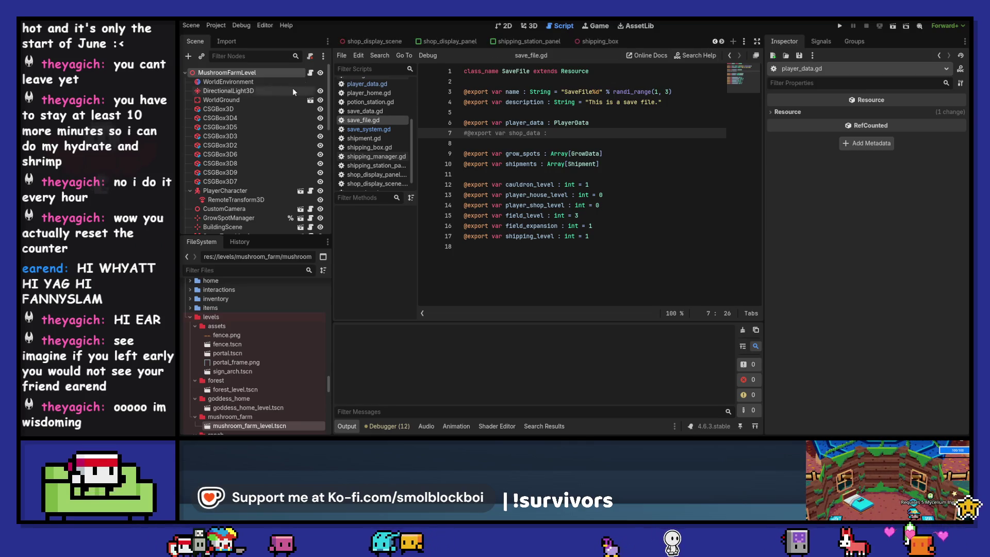
Inspect shop_display_scene's ItemCarry, InventoryController and root nodes in 3D, then return to its script.
click(395, 41)
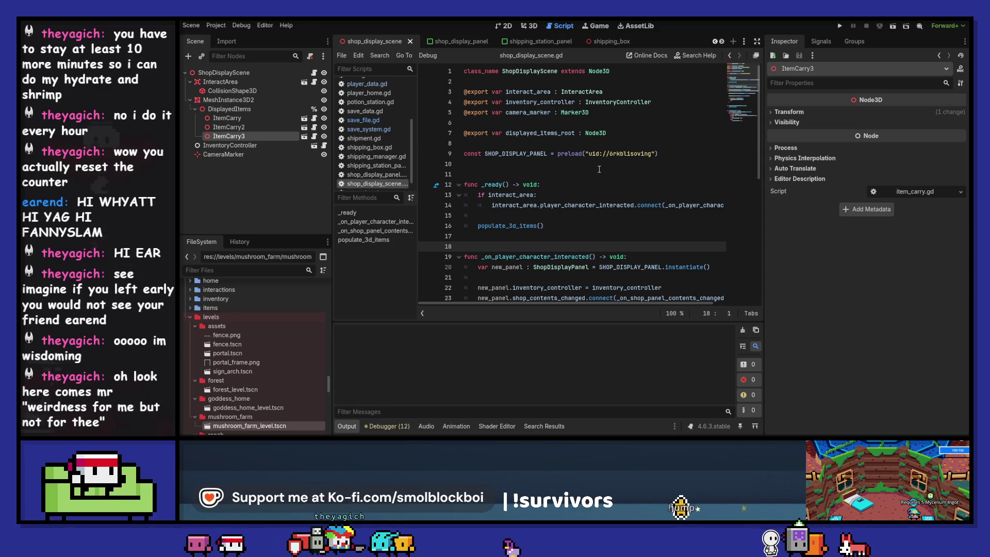
click(227, 118)
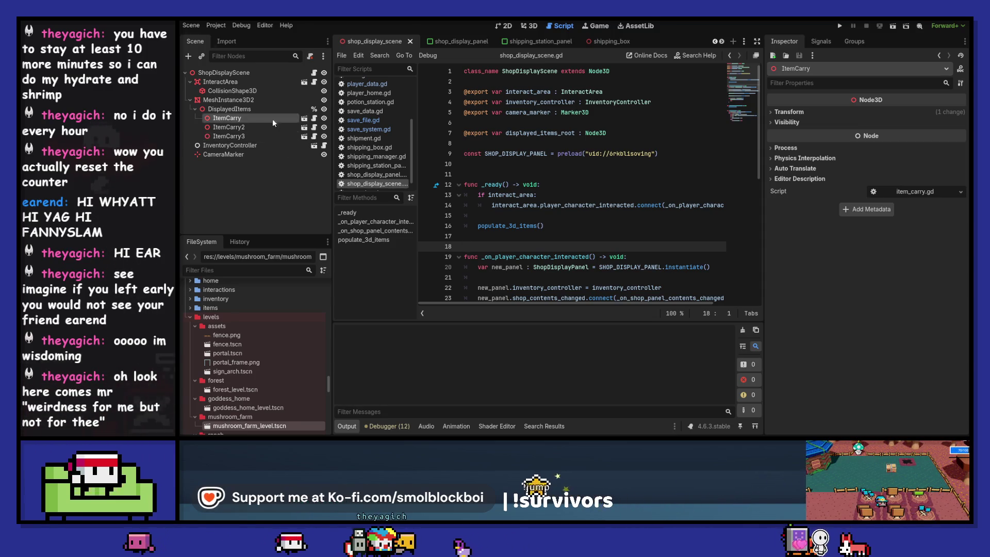
click(529, 26)
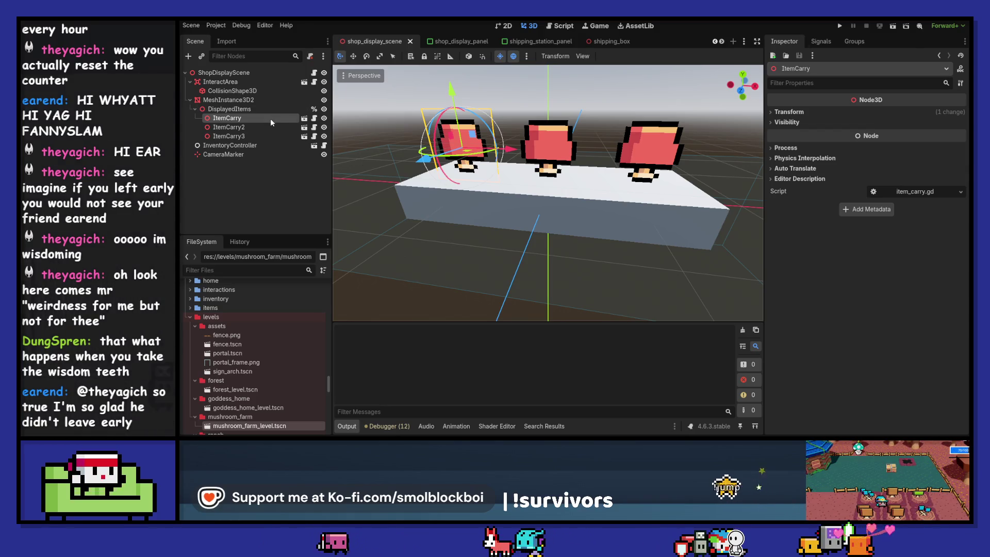
click(261, 145)
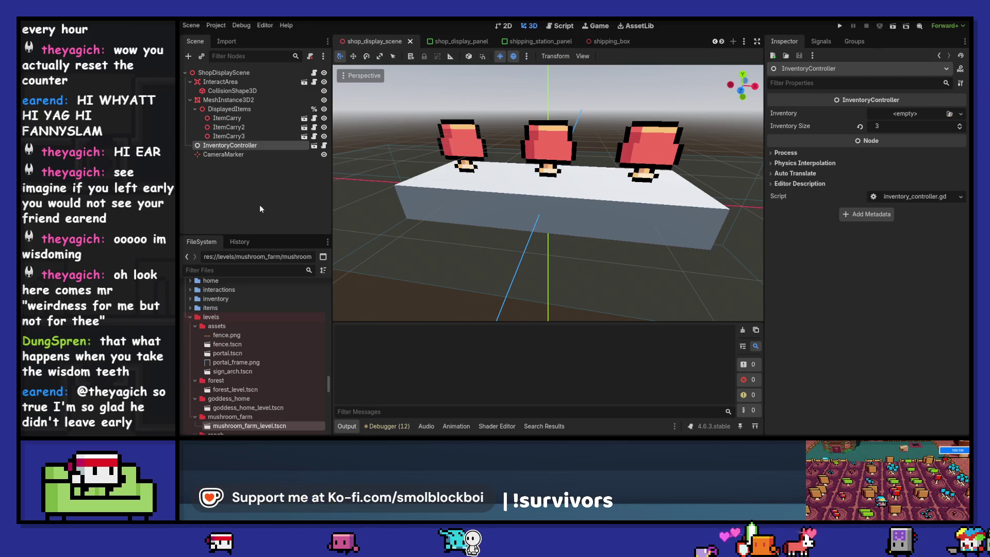
click(269, 75)
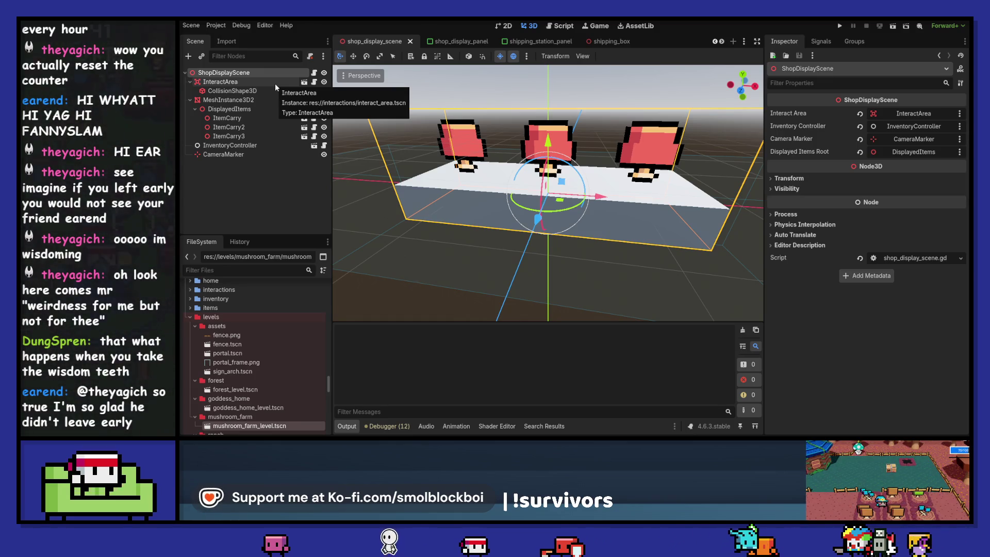
click(314, 72)
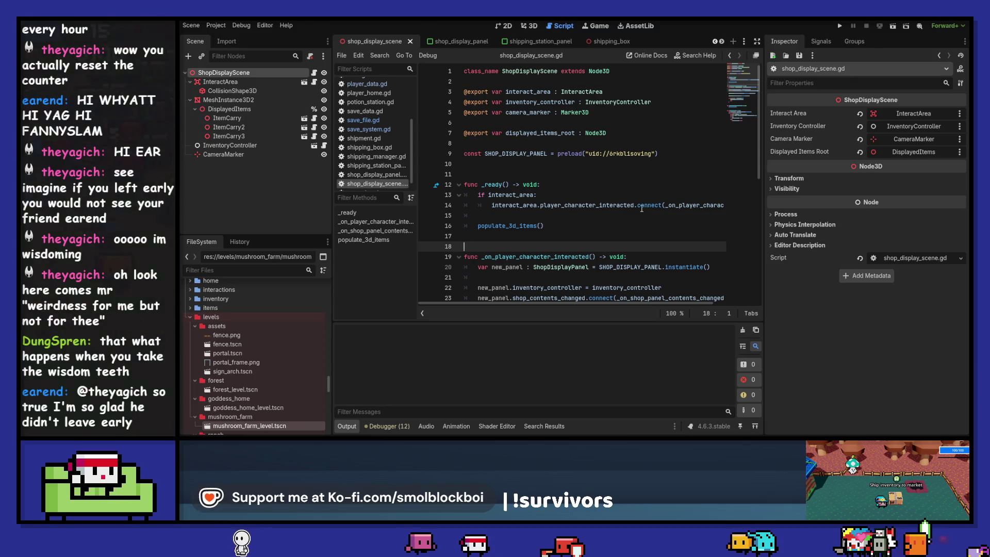
Scroll through the shop_display_scene.gd code.
mouse_move(642, 208)
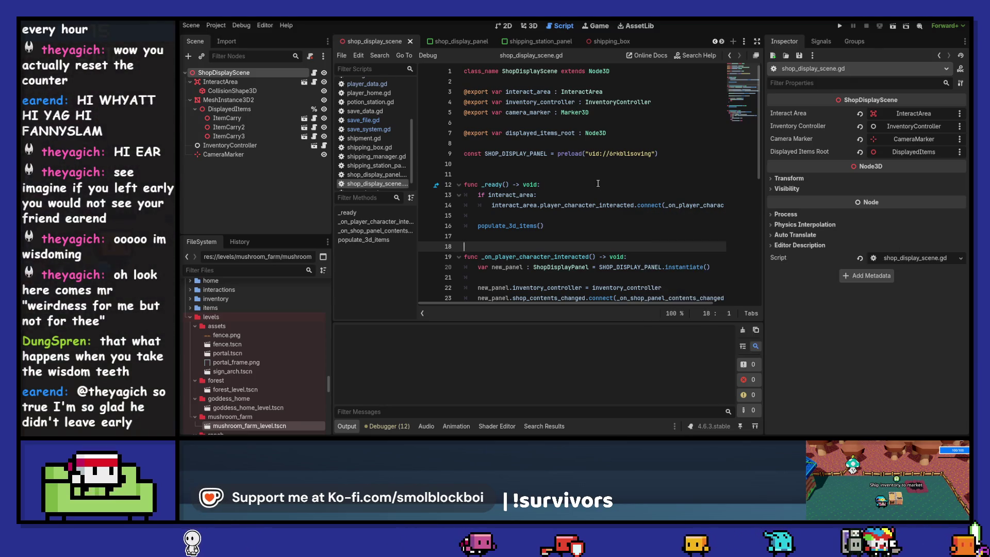
scroll(597, 183, down, 7)
scroll(598, 183, up, 7)
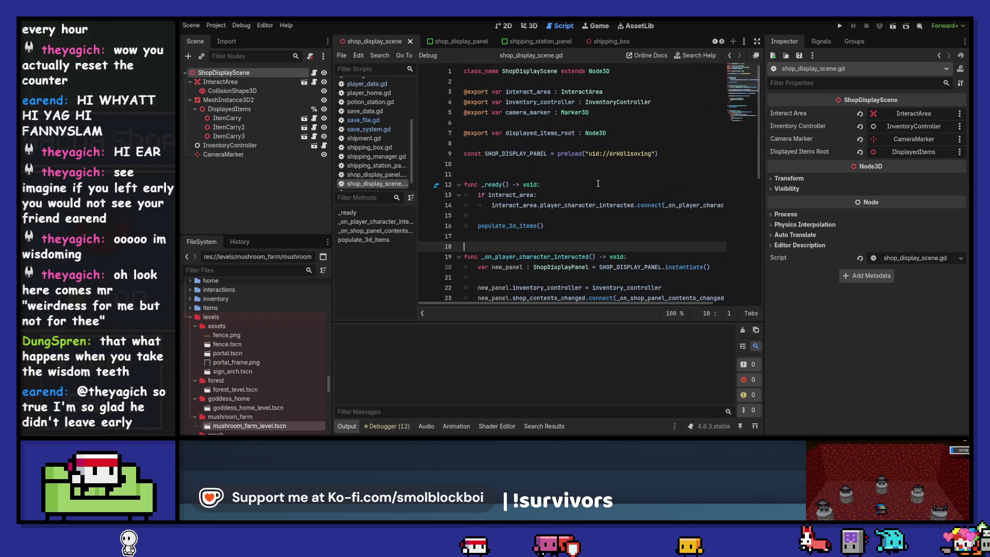
scroll(598, 183, down, 8)
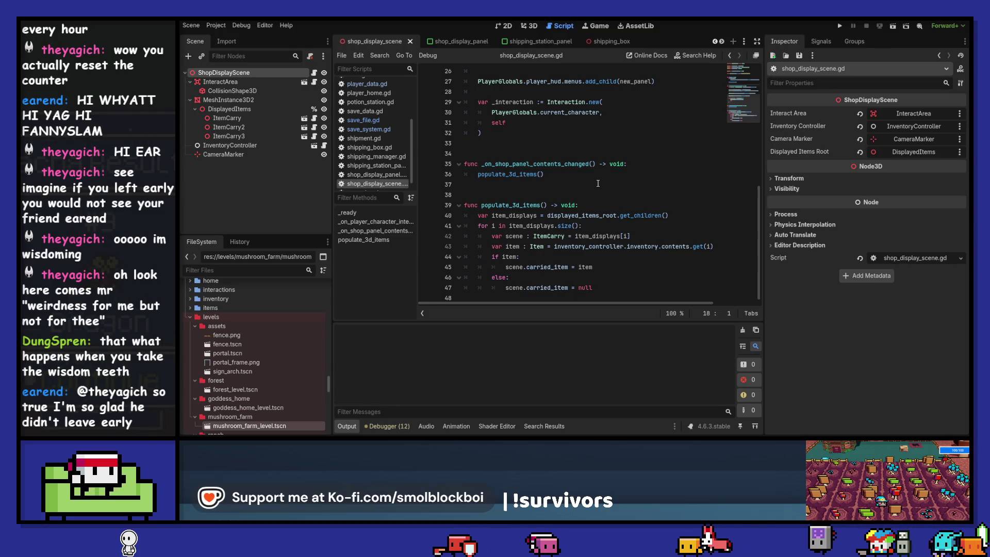
Open the shipping_box scene and read shipping_box.gd from the top.
click(617, 40)
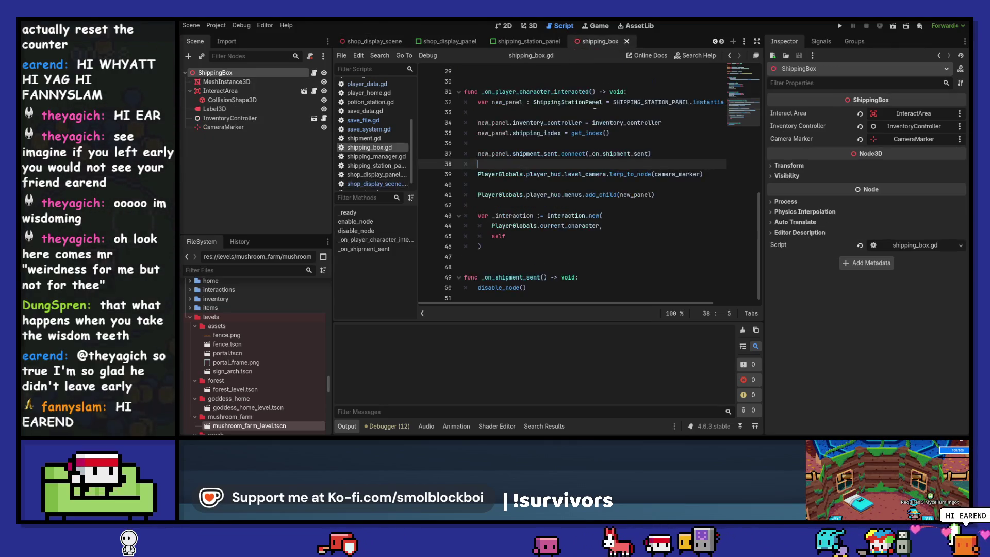
scroll(605, 181, up, 3)
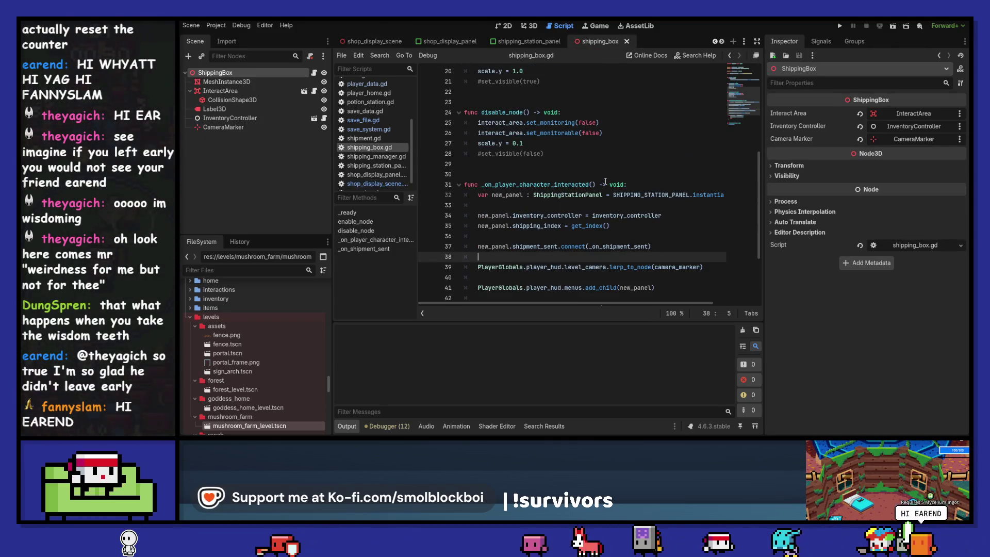
scroll(605, 181, up, 4)
scroll(605, 181, down, 7)
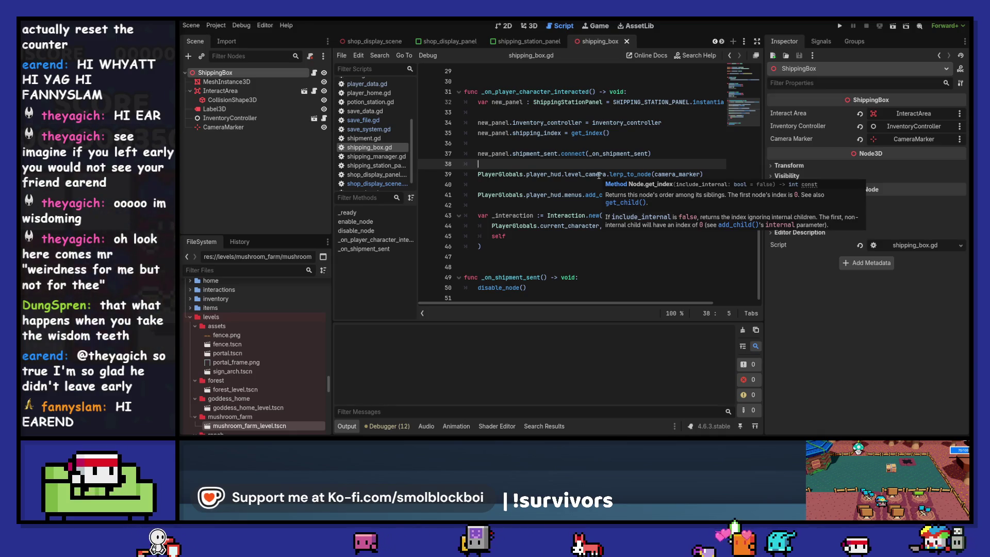
scroll(599, 176, up, 9)
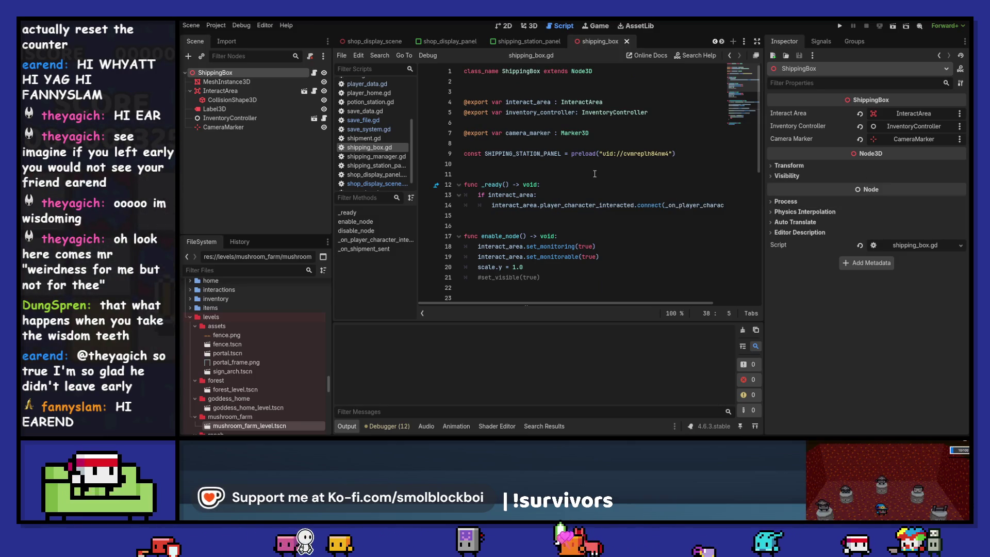
Filter the project files by 'pl' and open the player character scene.
click(237, 268)
text(player)
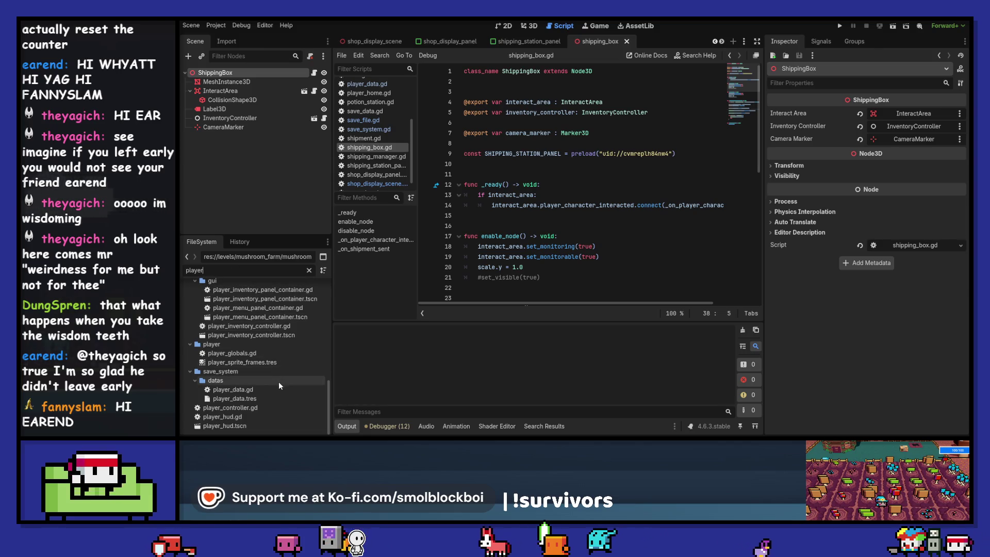
scroll(260, 412, up, 1)
scroll(259, 405, up, 10)
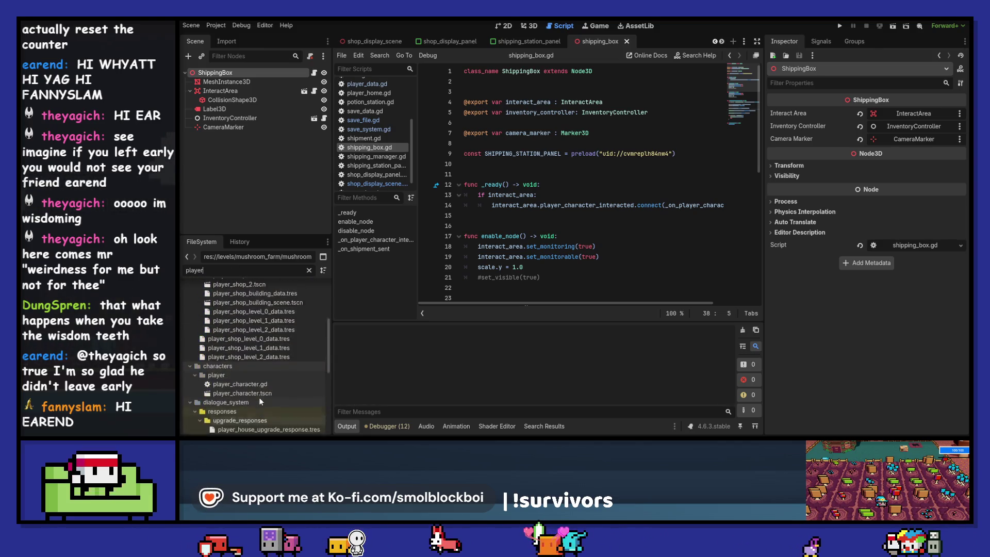
scroll(262, 342, down, 5)
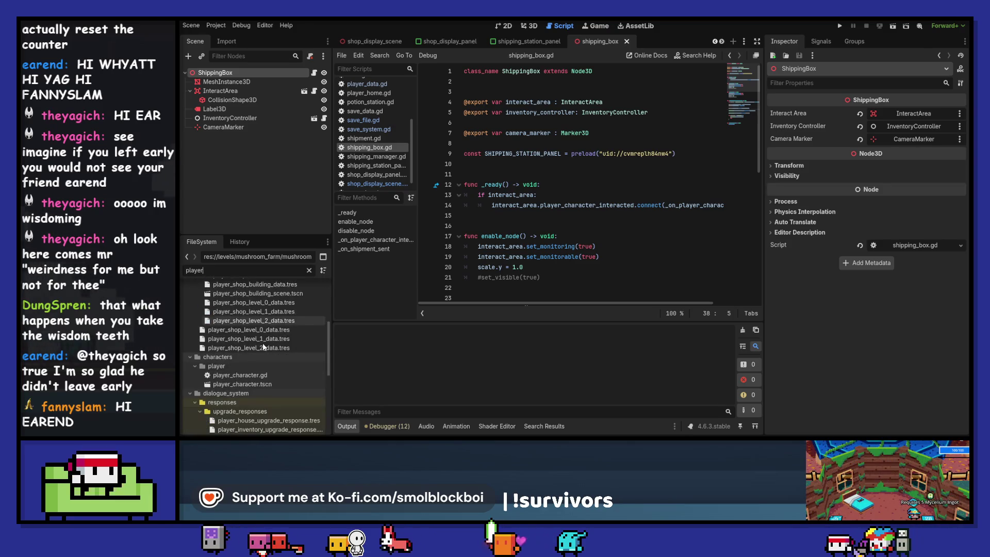
double_click(242, 384)
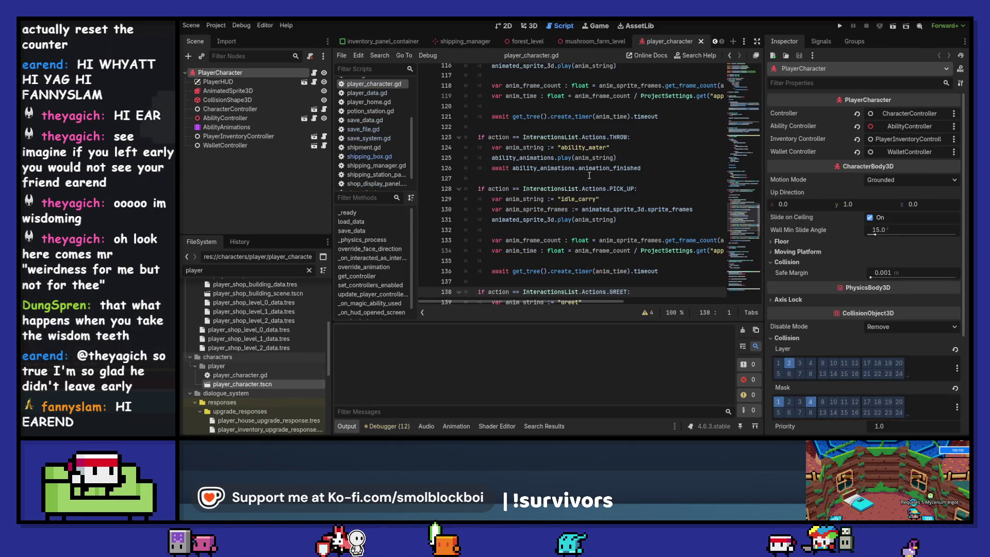
Search player_character.gd for inventory_controller and jump to the load_inventory definition.
scroll(618, 176, up, 10)
key(ctrl+f)
text(inventory)
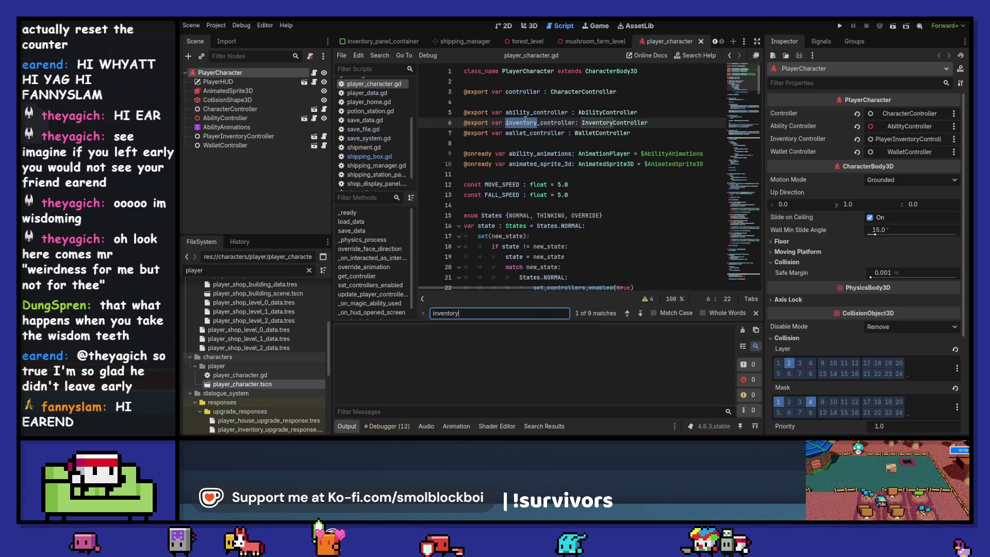
text(_controller)
click(641, 313)
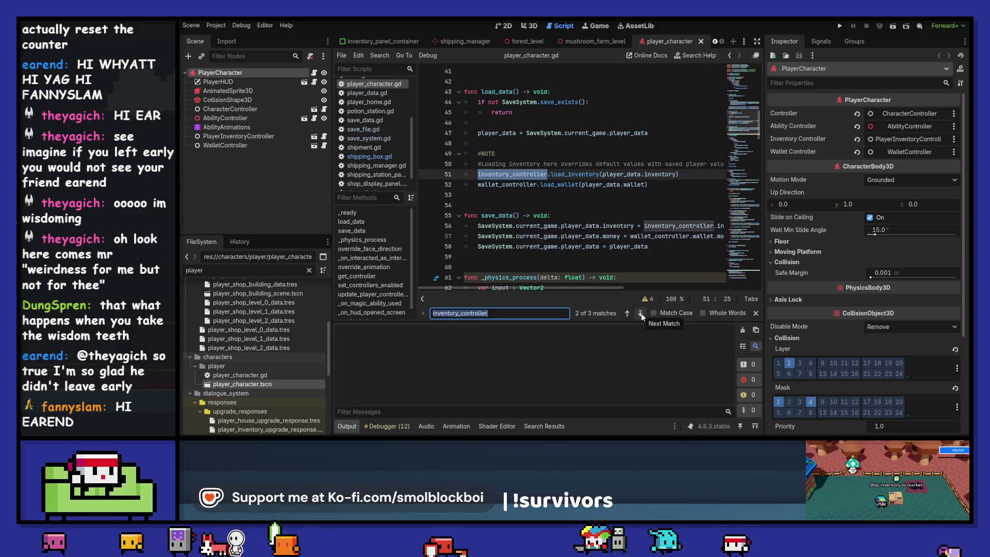
mouse_move(554, 289)
mouse_down()
mouse_move(591, 288)
mouse_move(497, 292)
mouse_up()
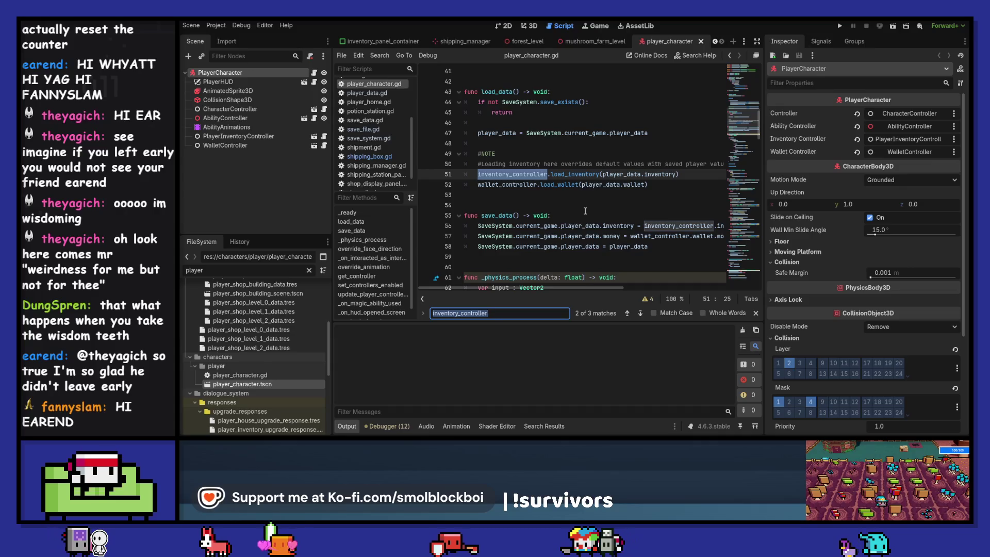
ctrl+click(576, 176)
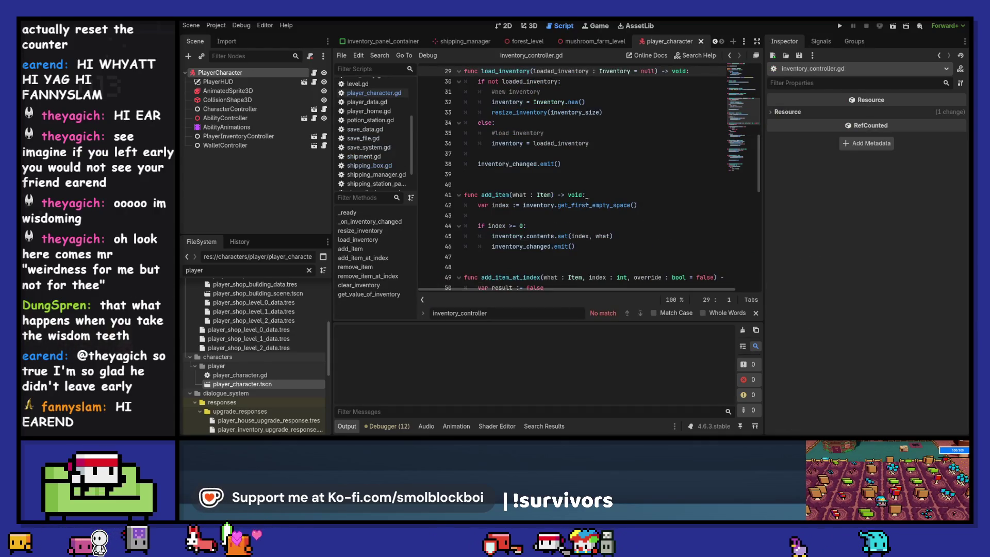
Review inventory_controller.gd's load_inventory code, closing the find bar and placing the caret in its signature.
scroll(588, 201, up, 5)
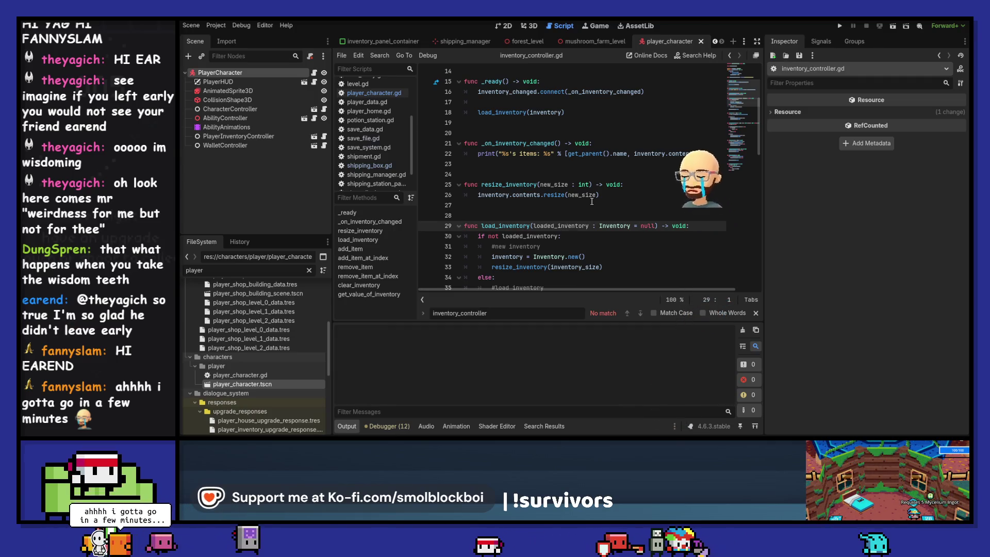
scroll(592, 201, down, 12)
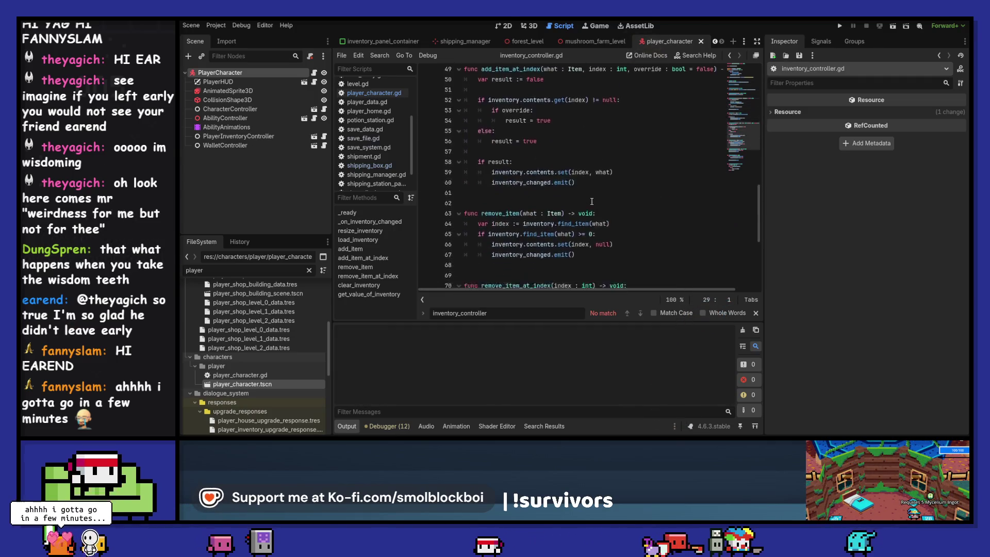
scroll(591, 201, up, 11)
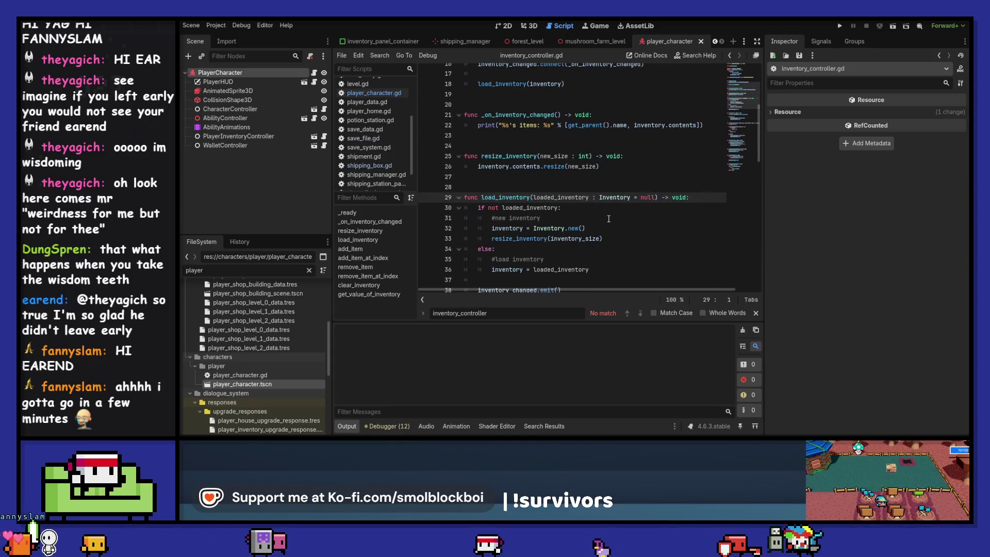
scroll(610, 219, down, 1)
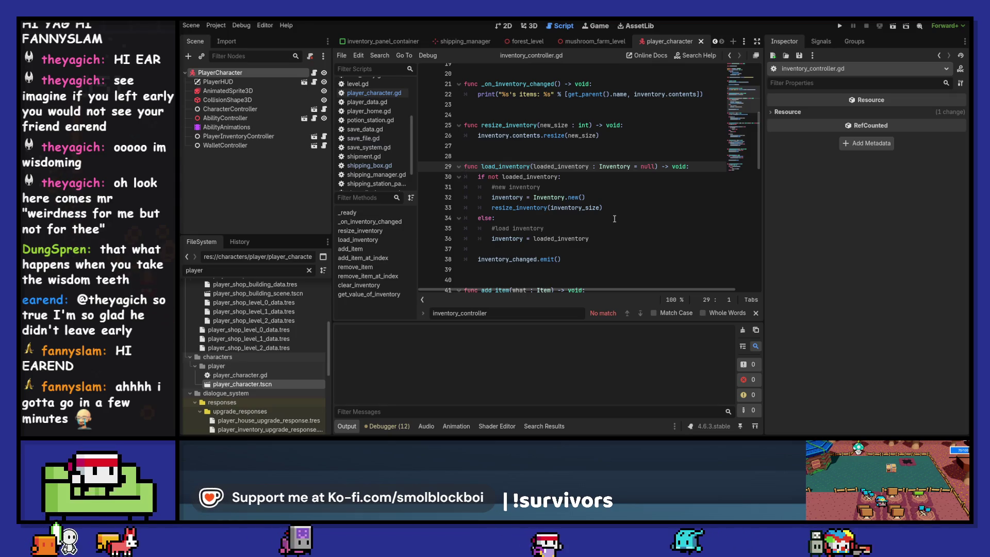
click(755, 313)
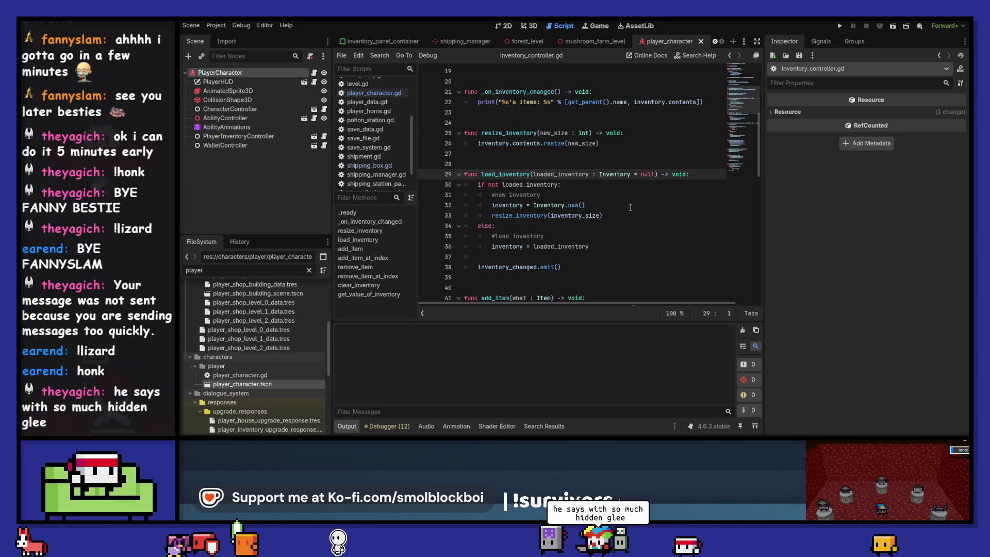
click(600, 174)
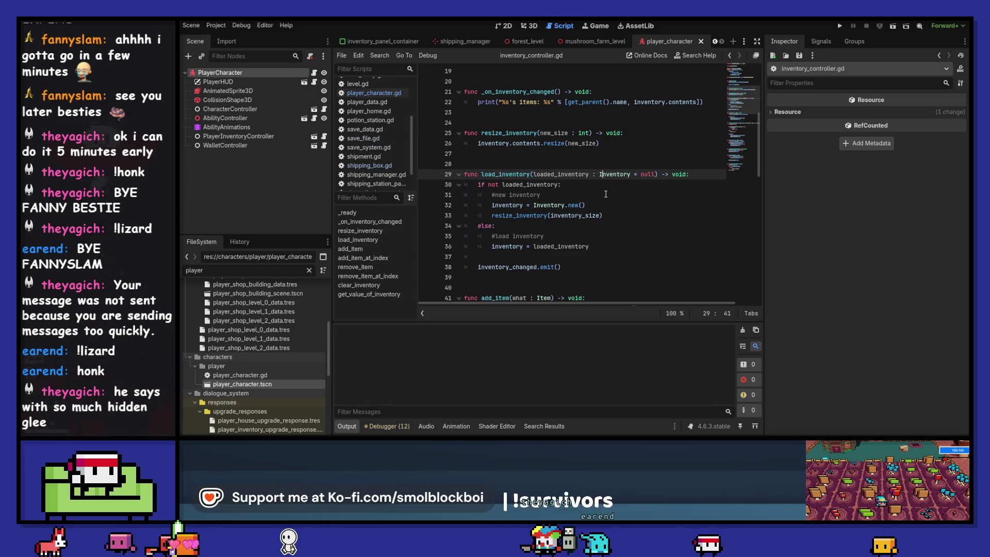
scroll(606, 193, down, 2)
scroll(606, 194, up, 4)
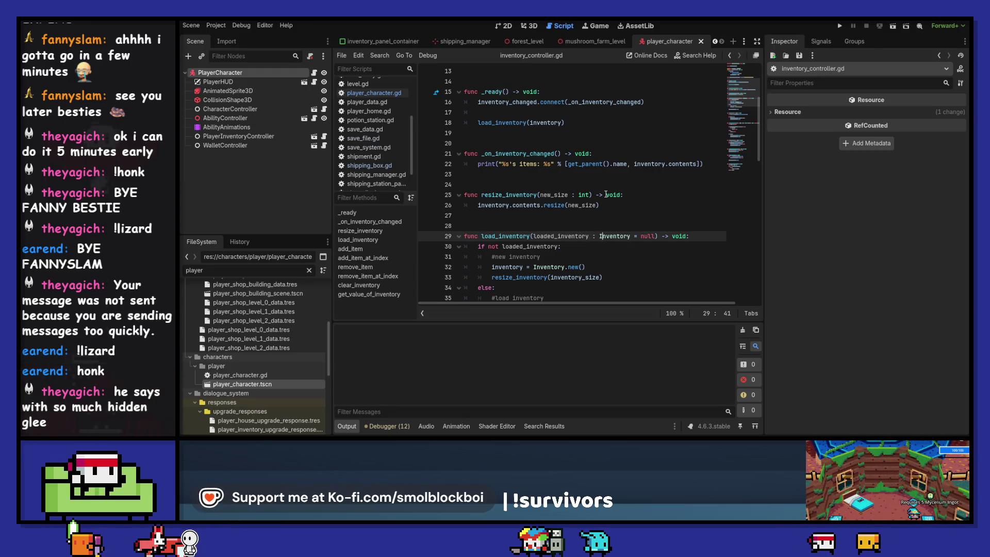
scroll(606, 194, down, 3)
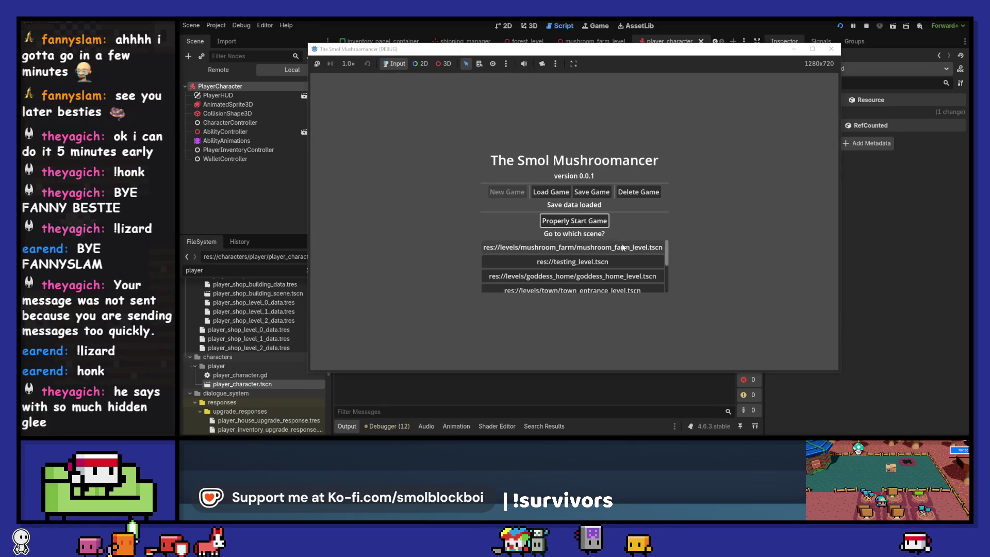
Start the farm scene, walk onto the Shipping Box to open its panel, then stop the game.
click(592, 225)
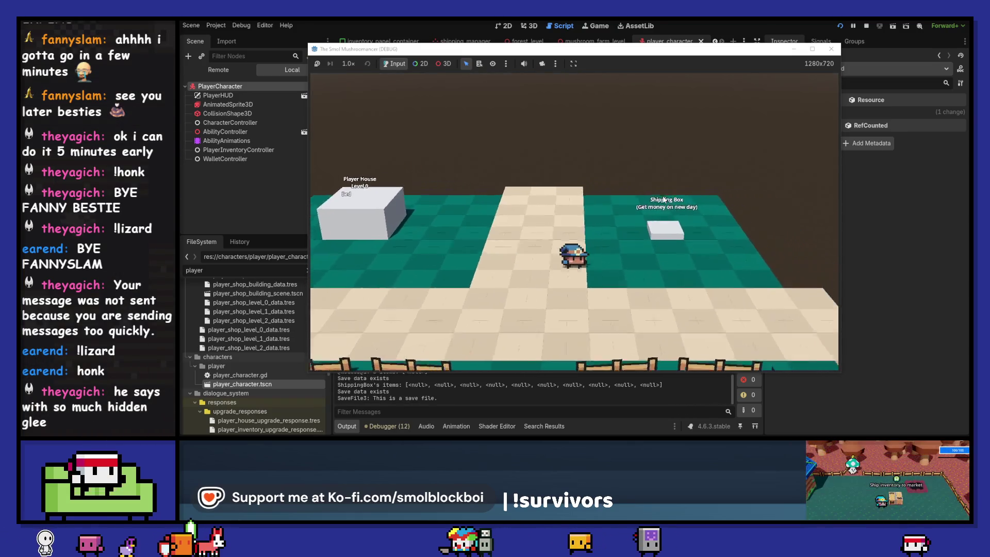
key(e)
key(e)
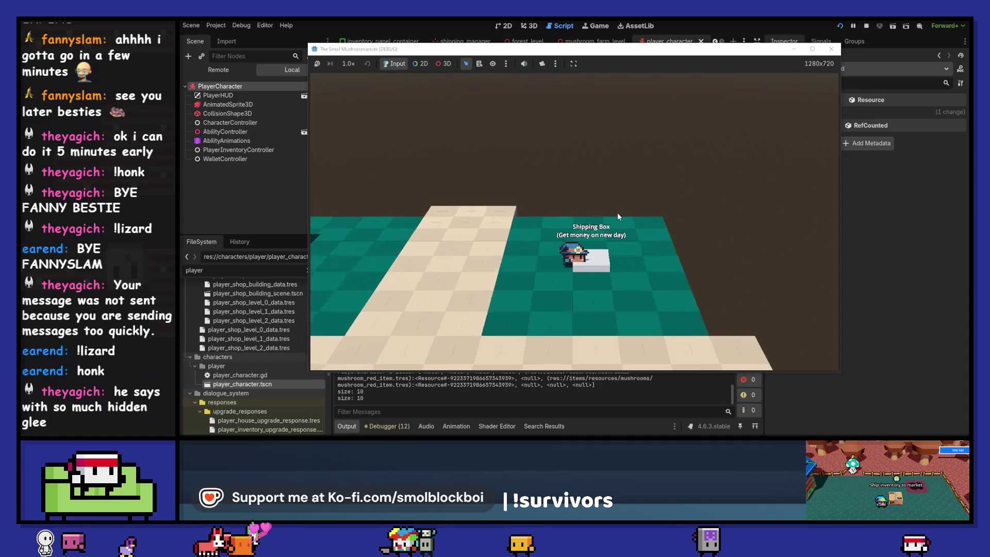
key(s)
key(d)
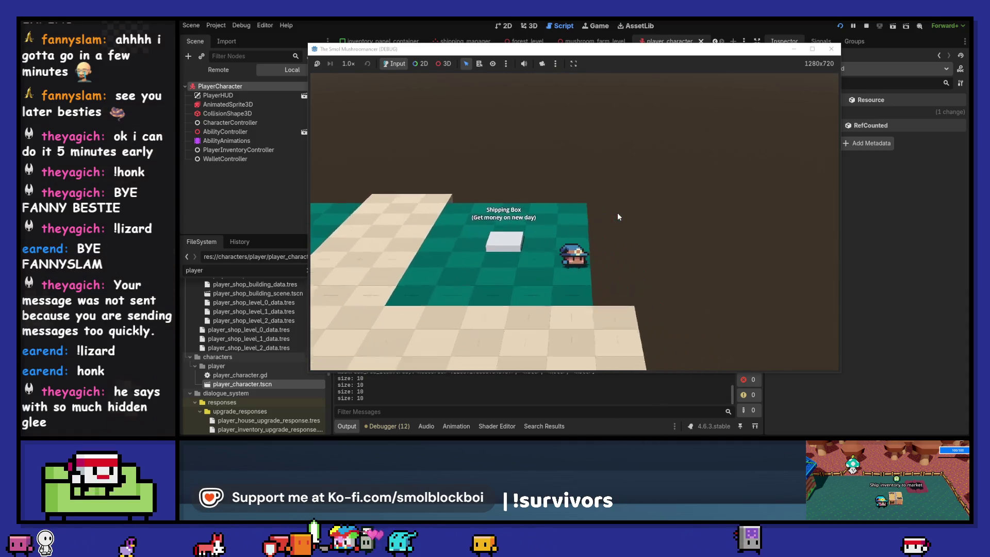
key(a)
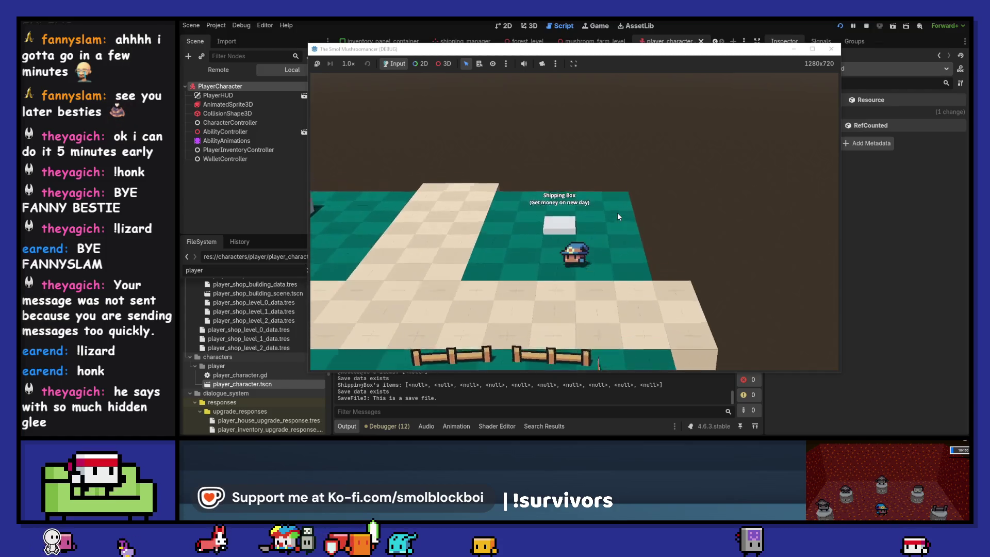
key(e)
click(831, 49)
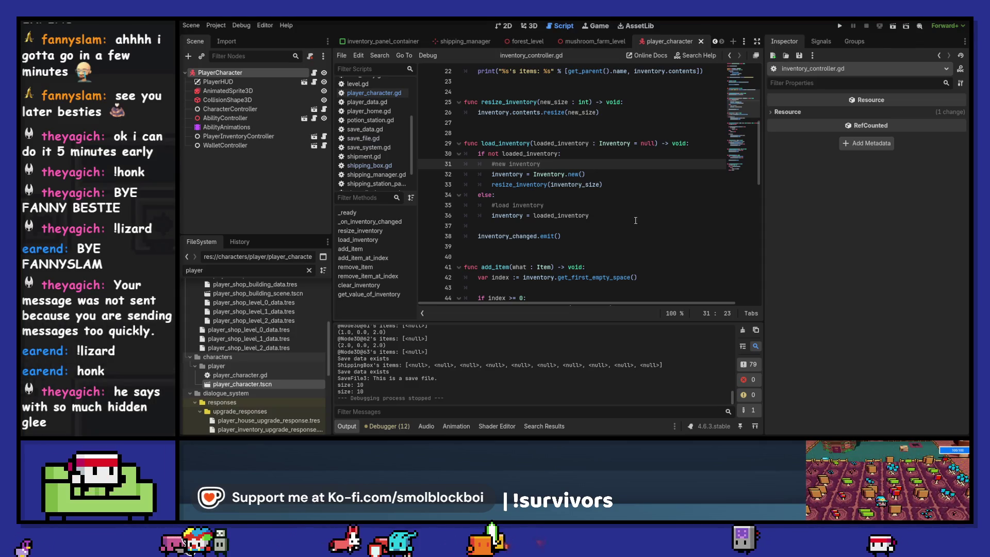
Switch to save_file.gd, clear the output log, and run the project again.
scroll(381, 172, down, 2)
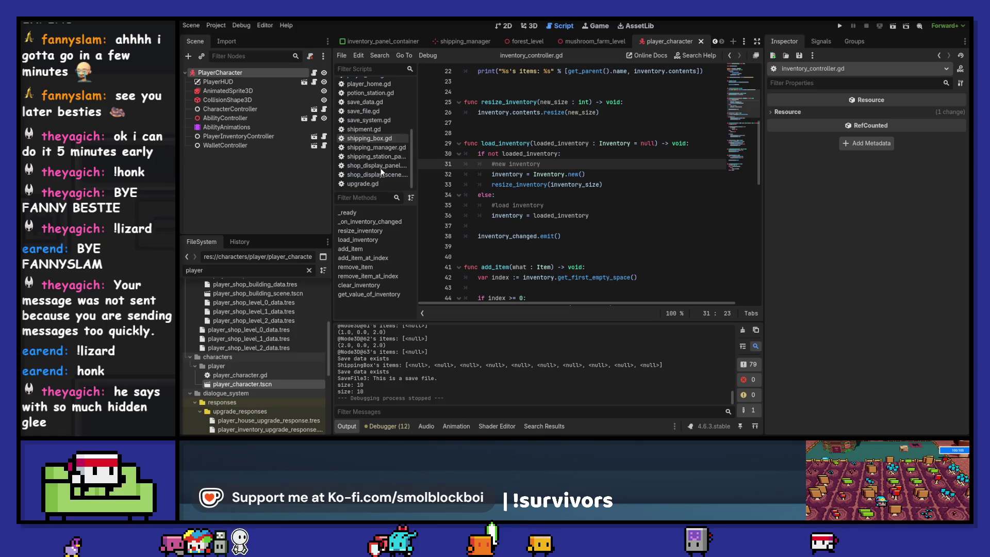
click(369, 120)
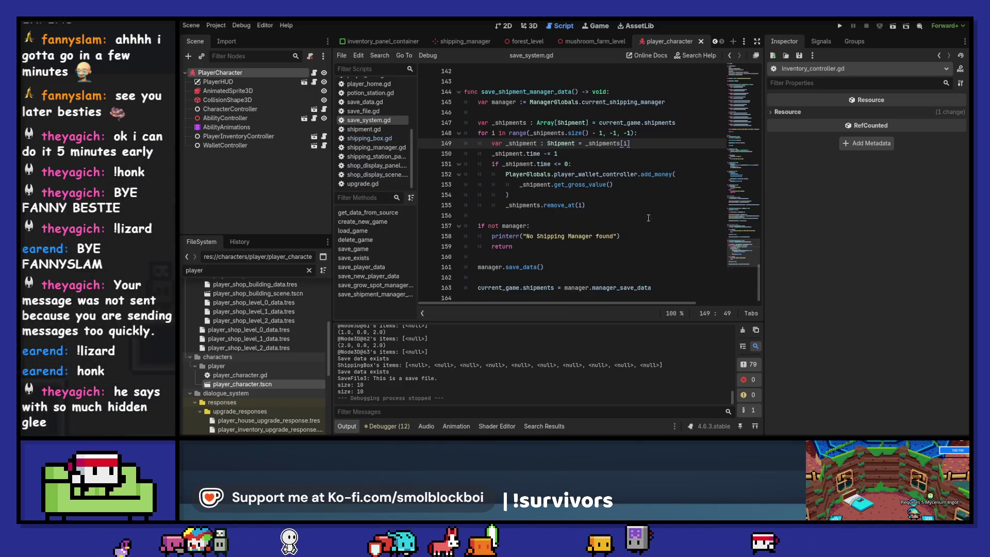
click(368, 112)
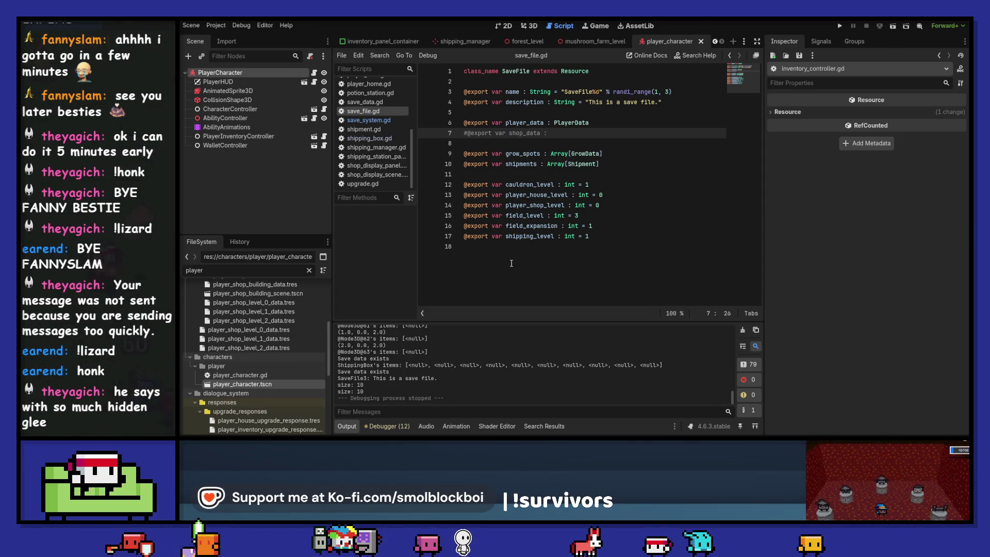
click(755, 331)
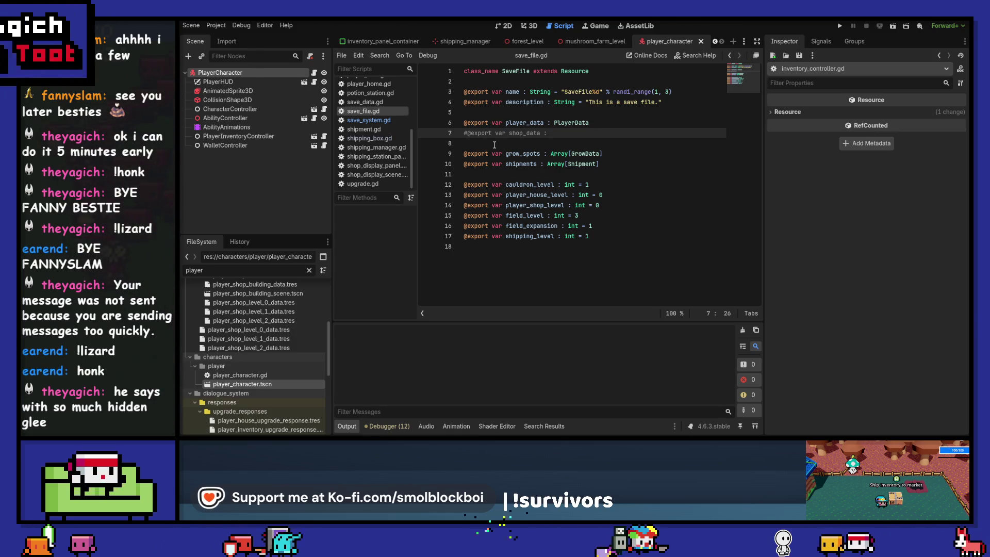
click(842, 29)
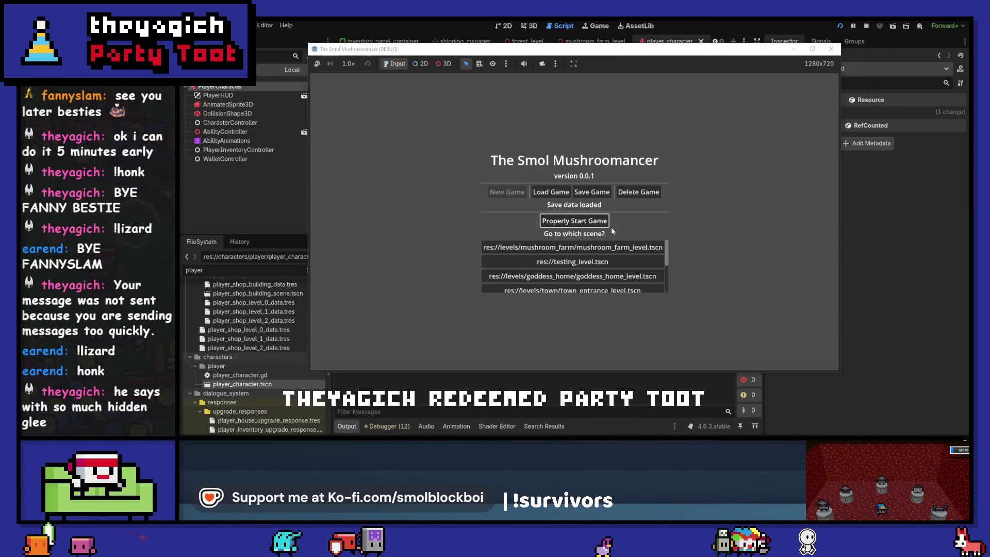
In the farm scene, move the green items into To Be Shipped and back to Player Inventory.
click(600, 220)
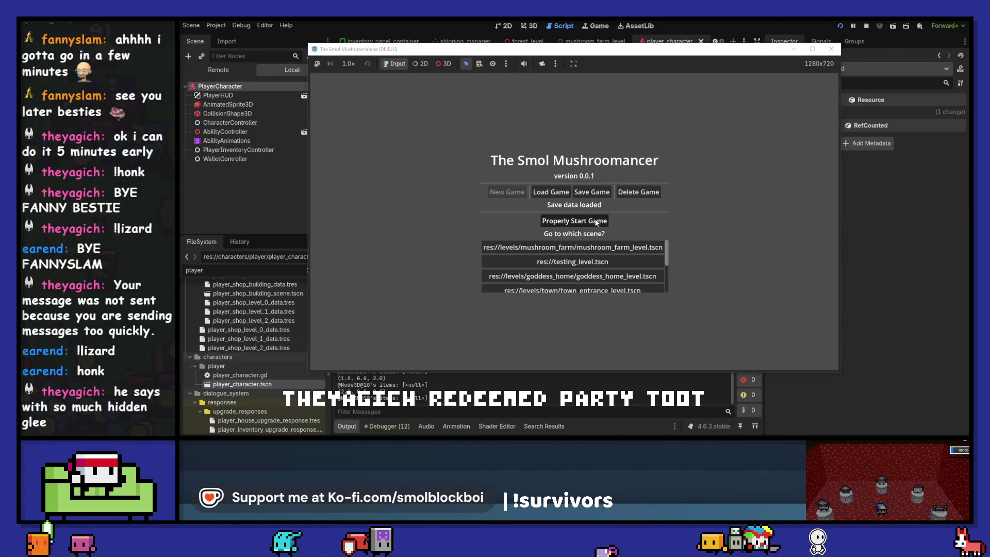
key(e)
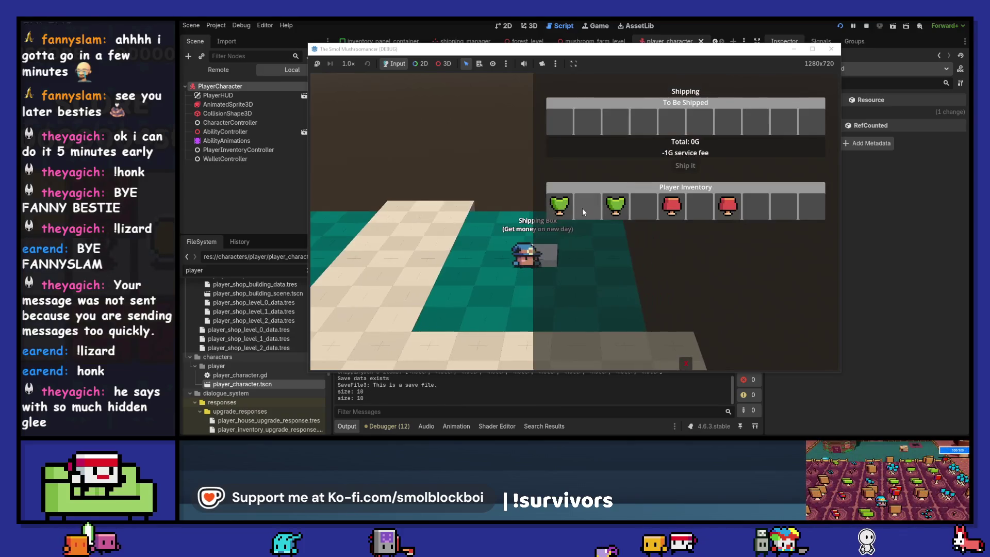
click(583, 209)
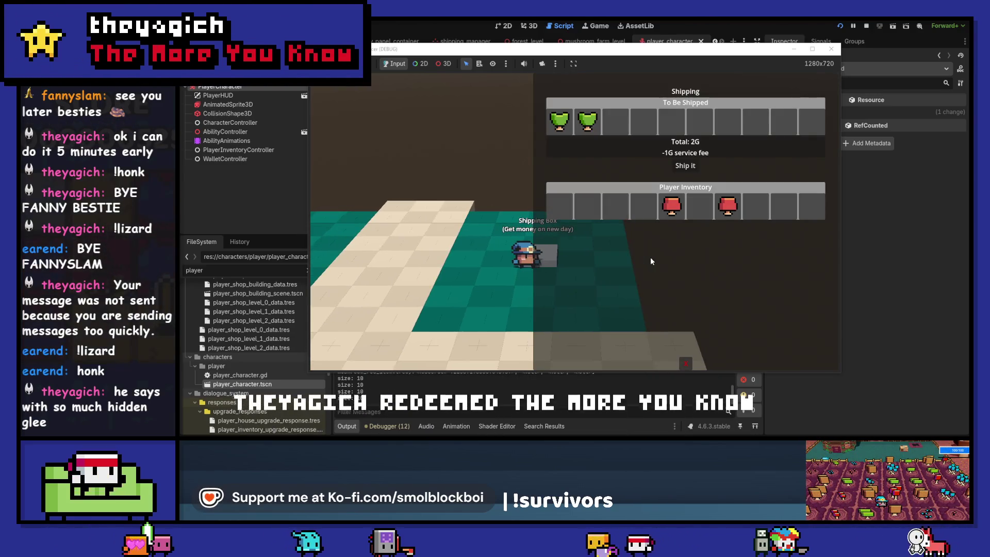
click(559, 121)
click(587, 121)
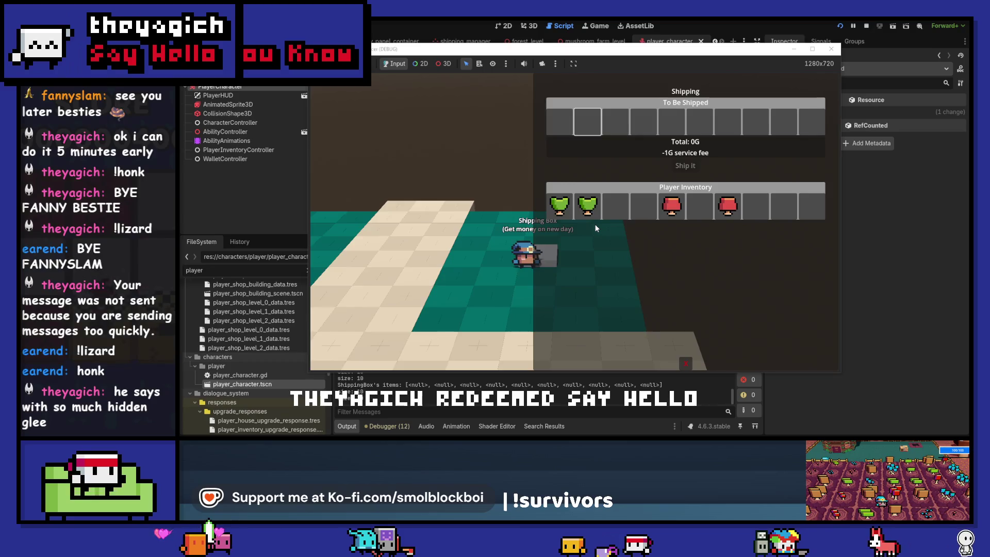
key(e)
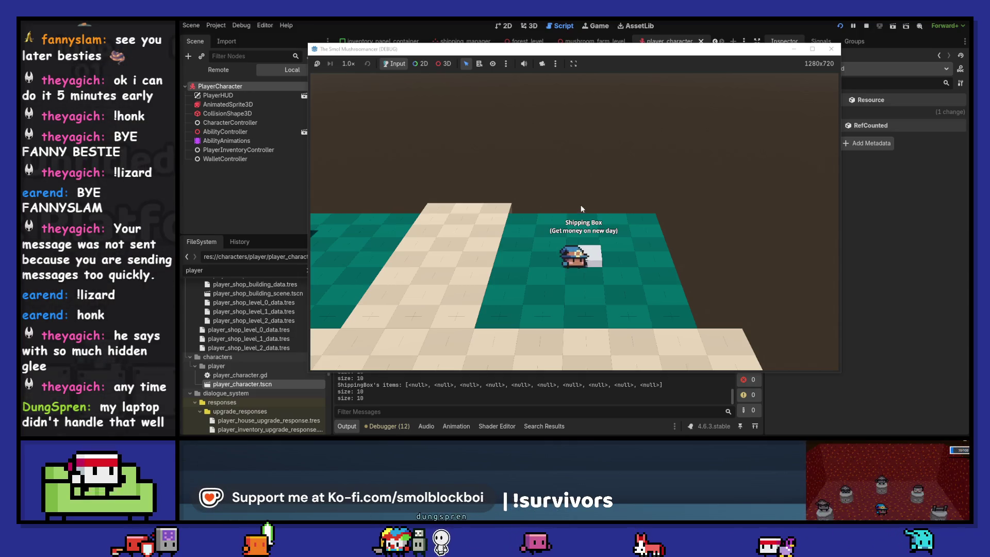
Select fire magic, reopen the Shipping Box panel to check it, then close the game.
key(1)
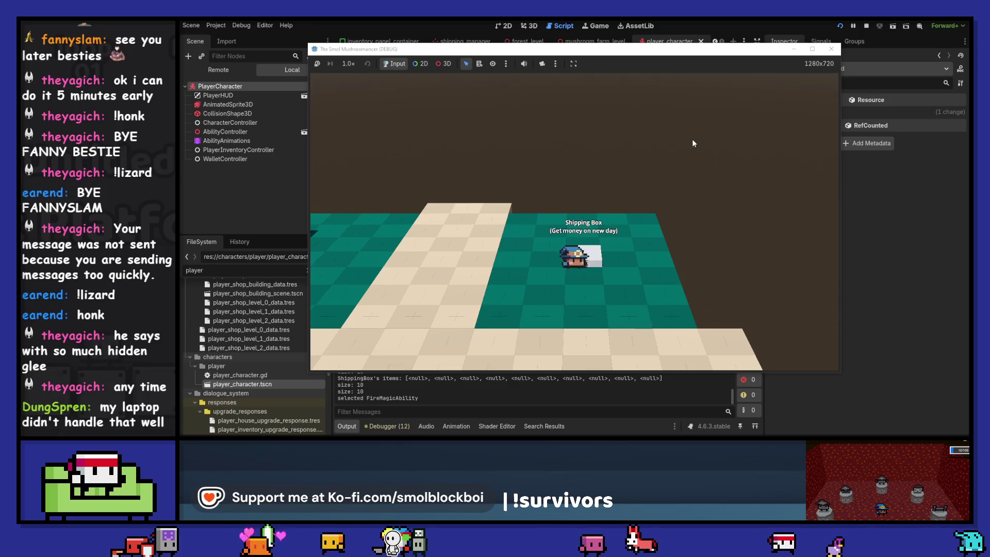
key(e)
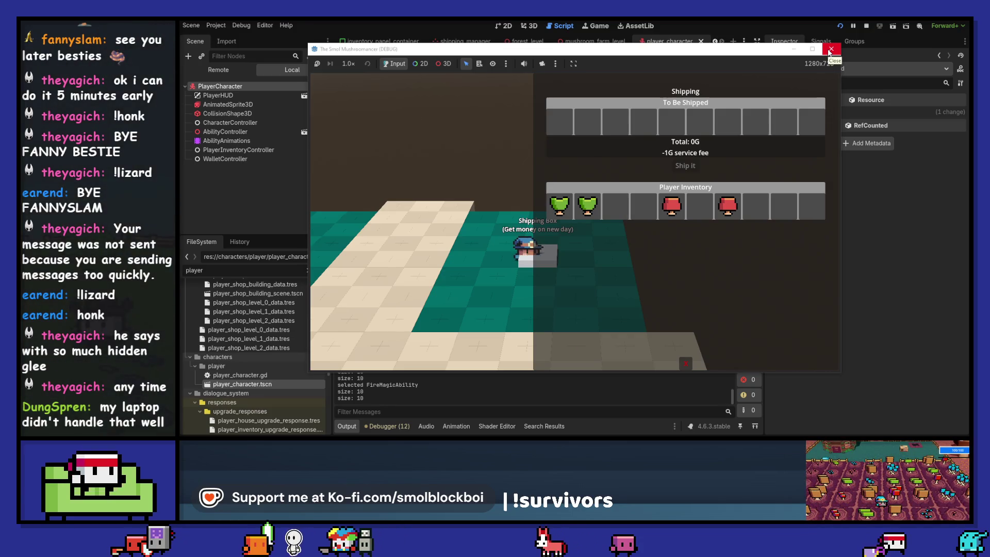
click(830, 50)
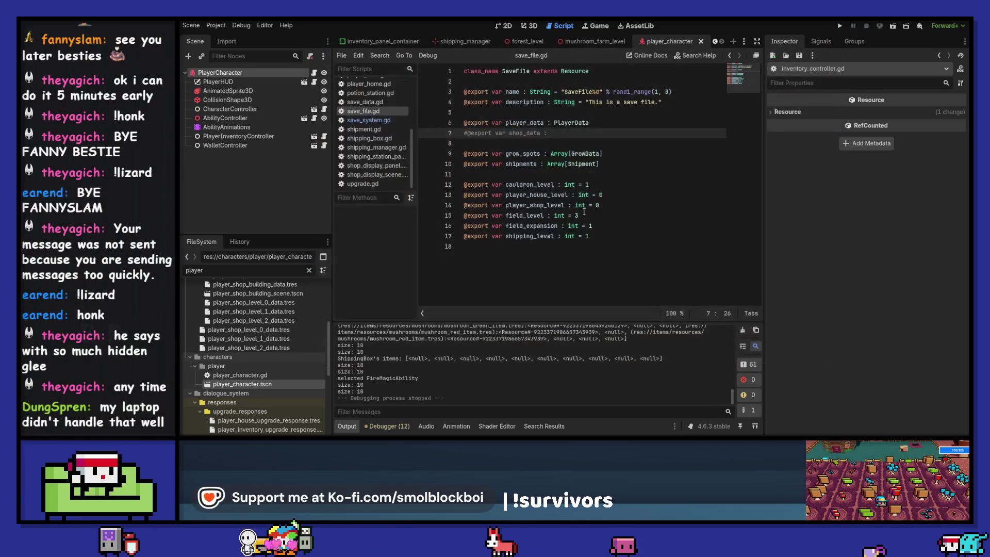
Open inventory_controller.gd, select the load_inventory name on line 29, then switch to the shipping_box scene.
click(567, 174)
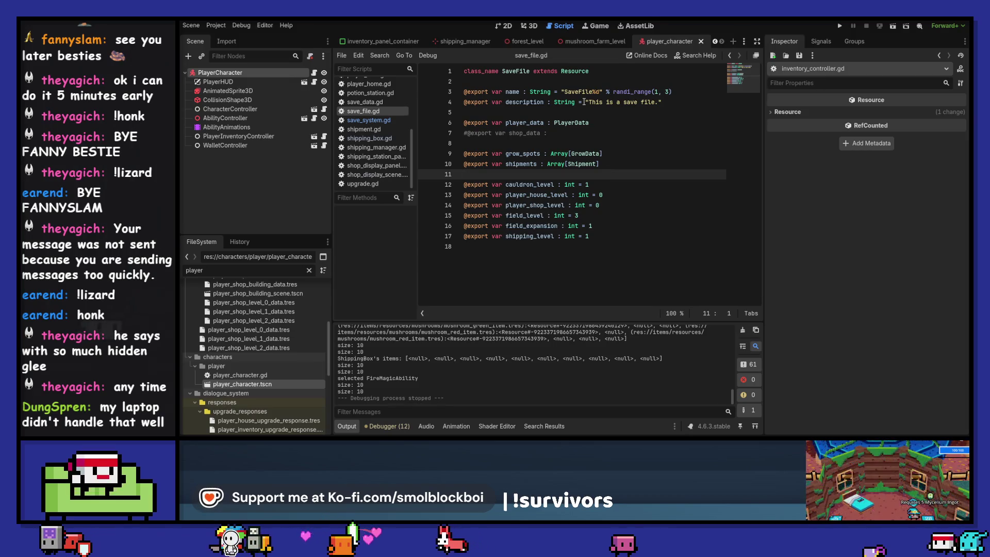
scroll(383, 146, up, 3)
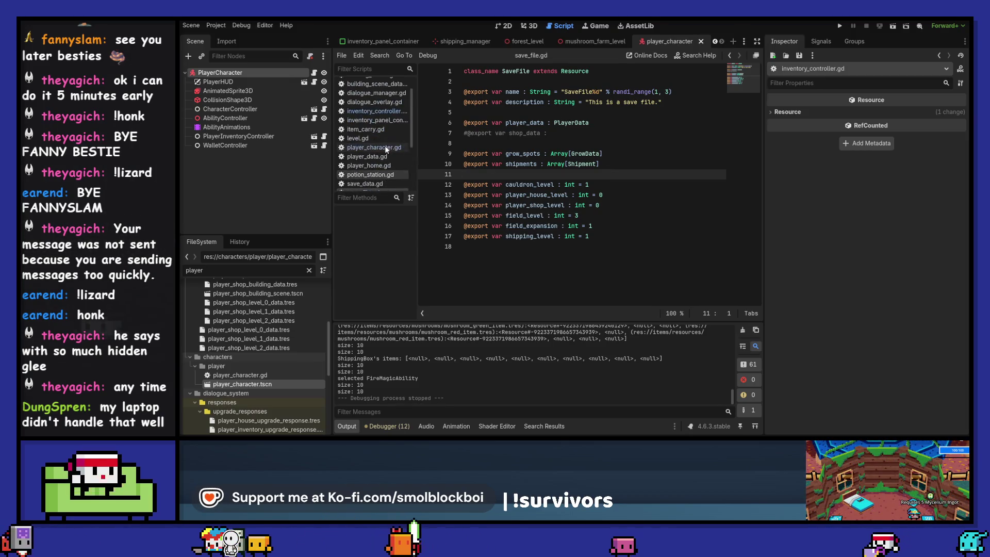
click(383, 109)
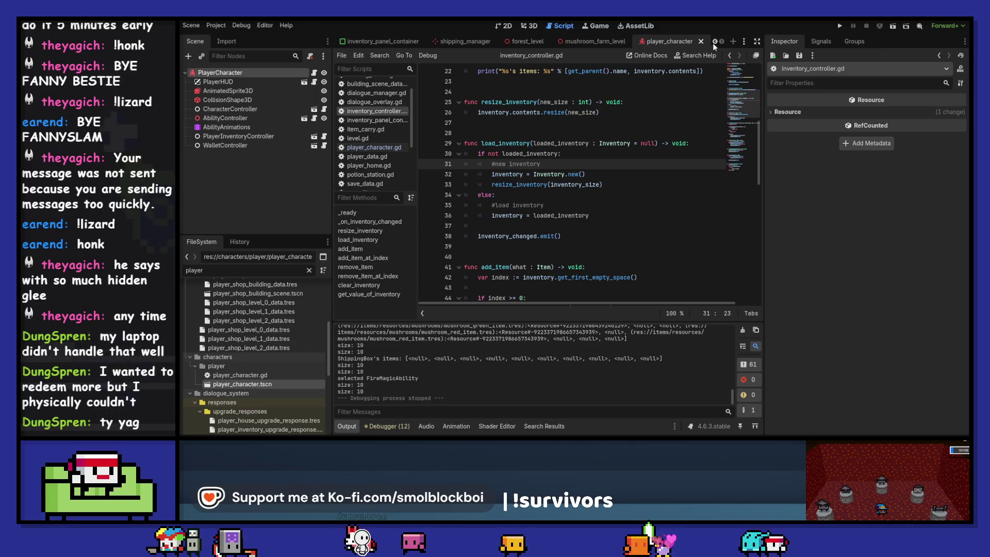
double_click(505, 143)
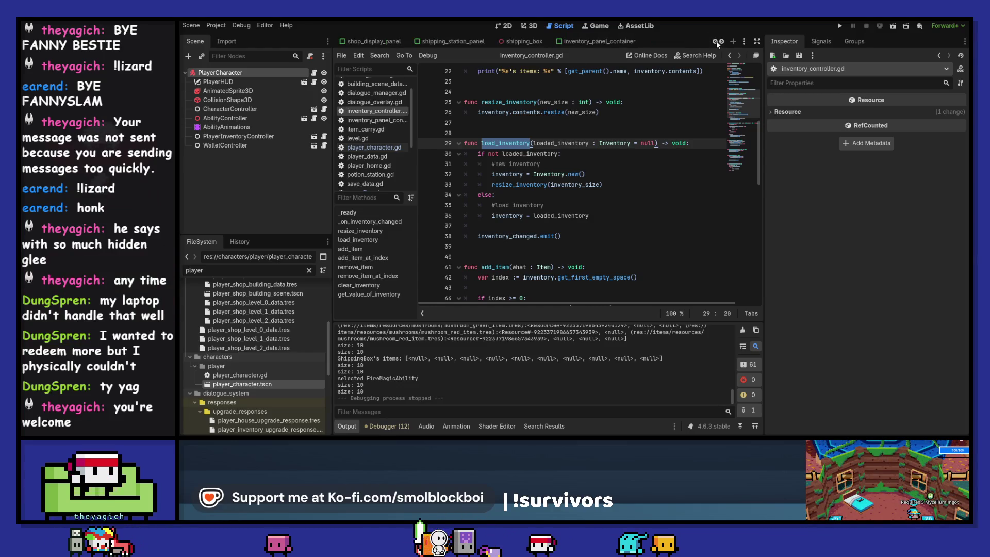
click(522, 41)
Inspect the InventoryController node and open its inventory_controller scene, which defaults to Inventory Size 1.
scroll(577, 153, down, 1)
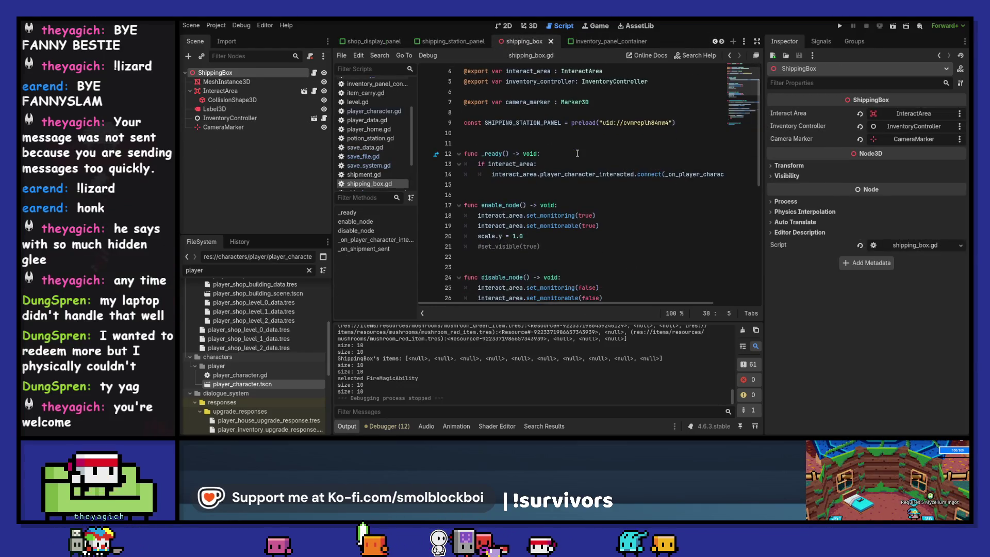
scroll(577, 153, down, 6)
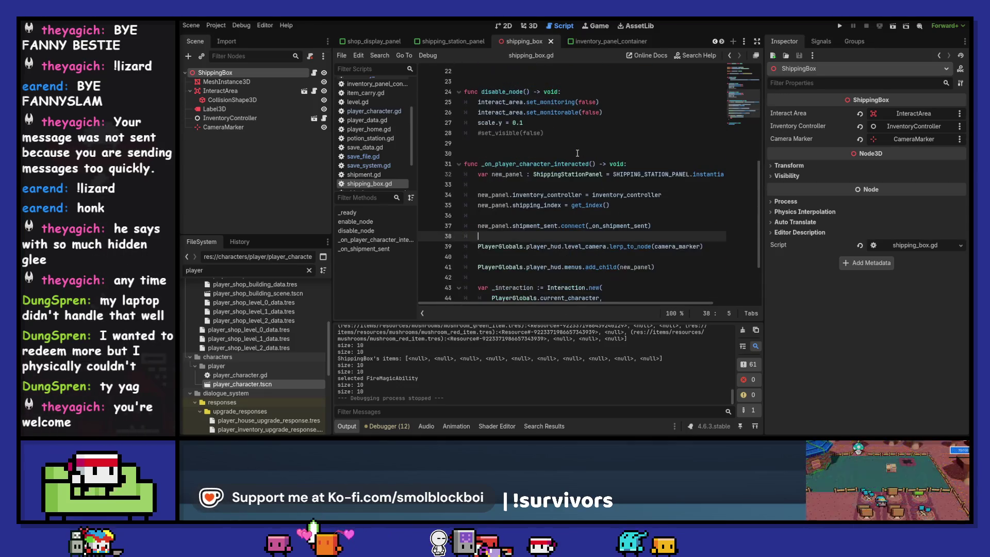
scroll(577, 153, down, 2)
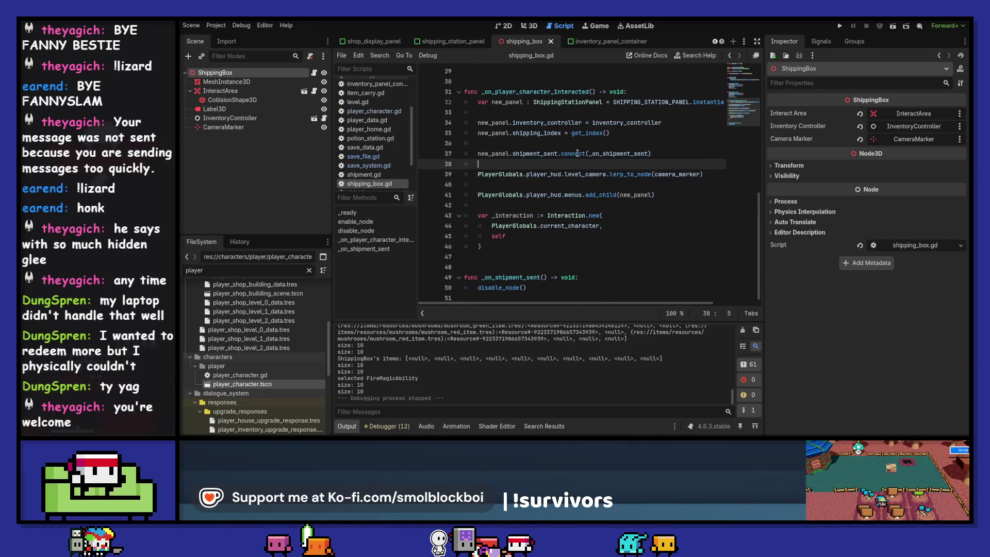
scroll(578, 153, up, 6)
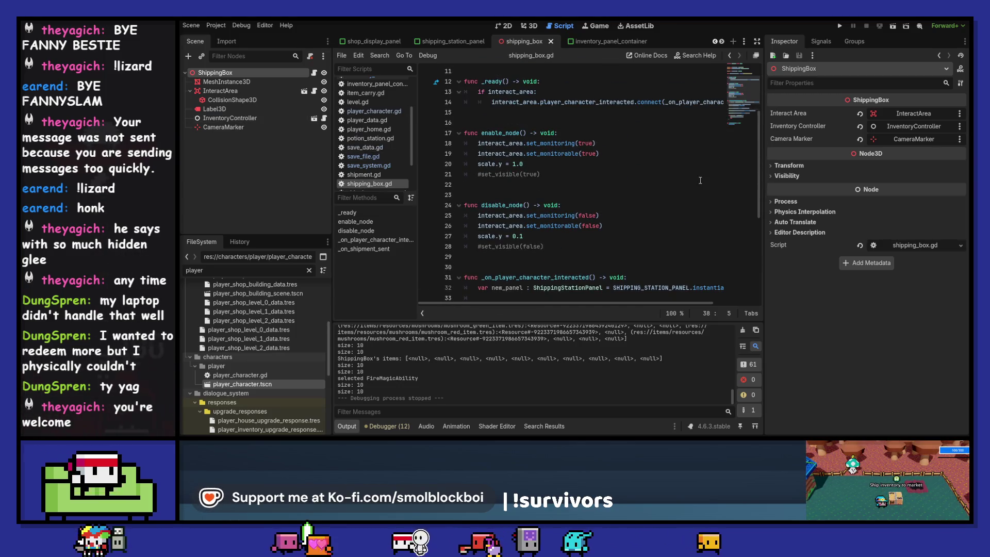
scroll(700, 180, up, 2)
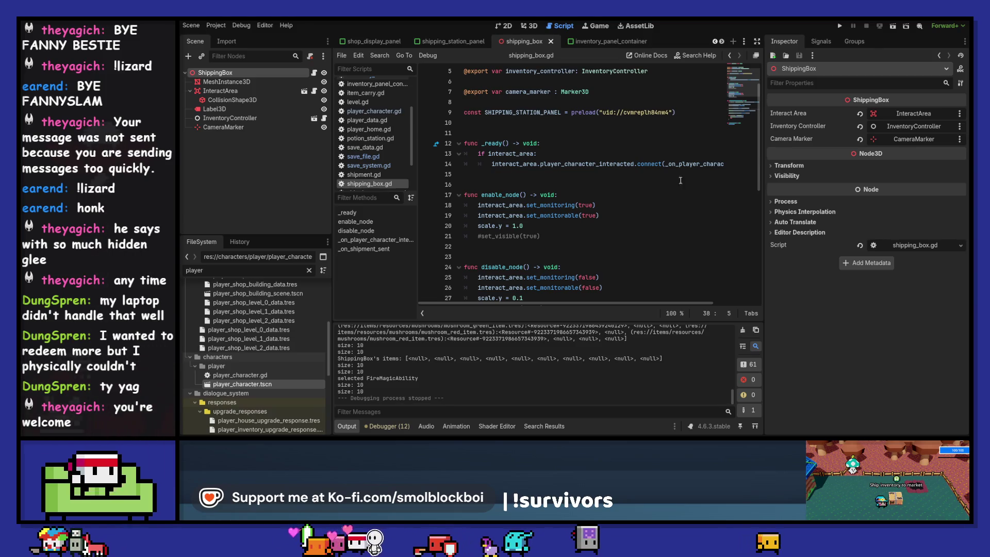
click(283, 117)
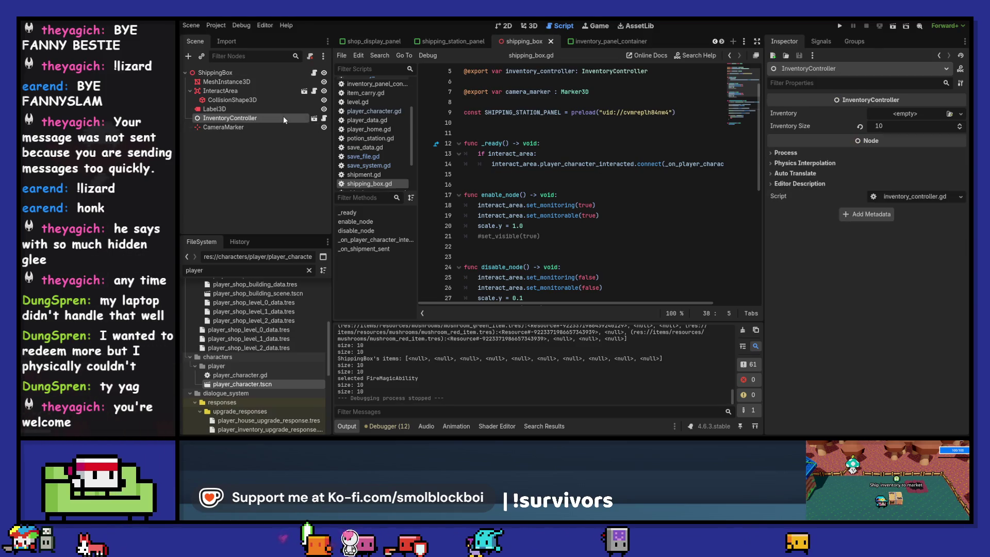
click(314, 118)
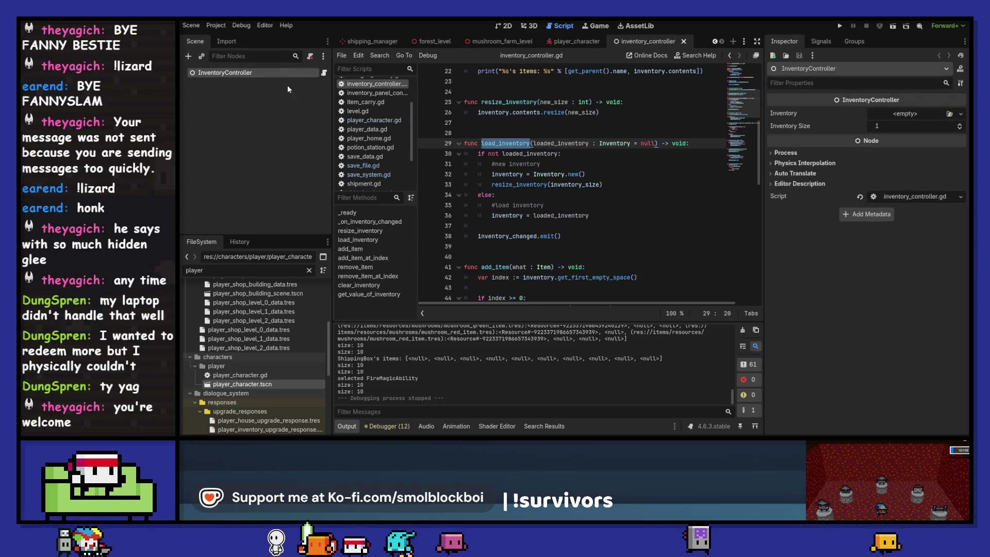
Return to the shipping_box scene with shipping_box.gd showing.
scroll(536, 165, up, 5)
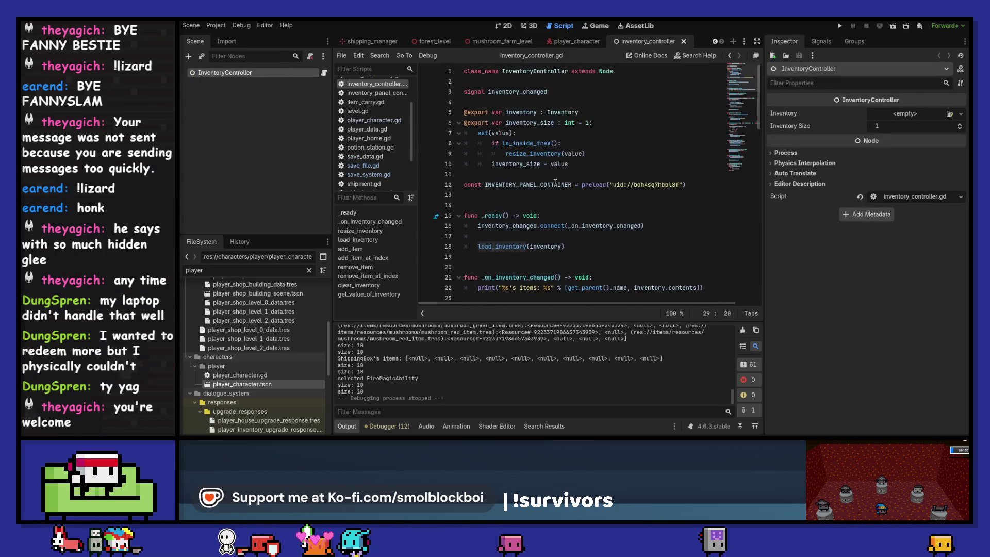
click(729, 55)
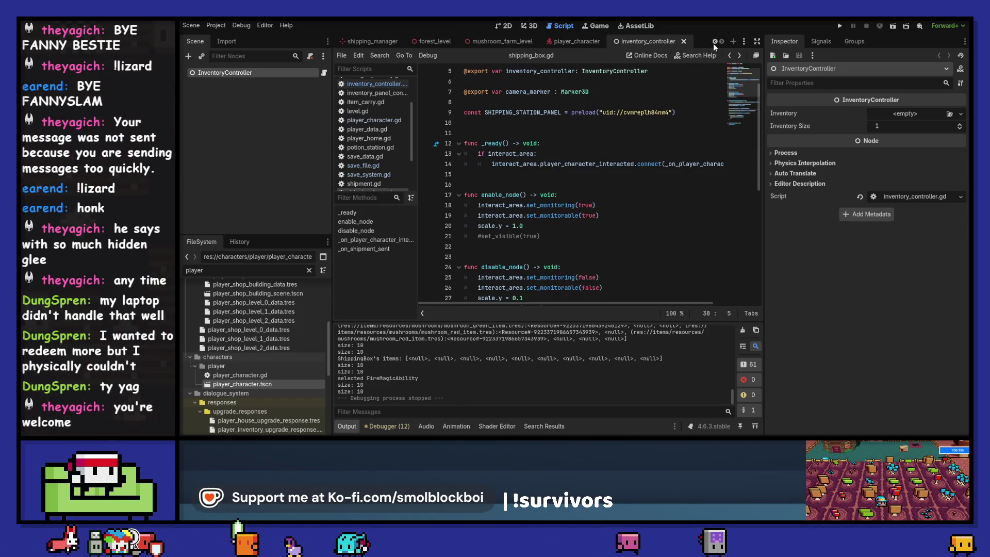
click(715, 42)
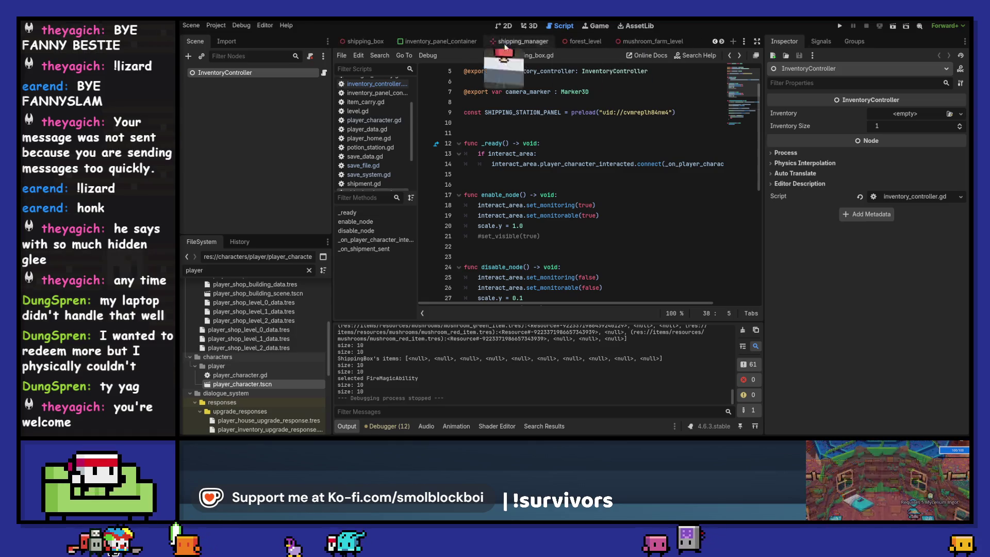
click(374, 41)
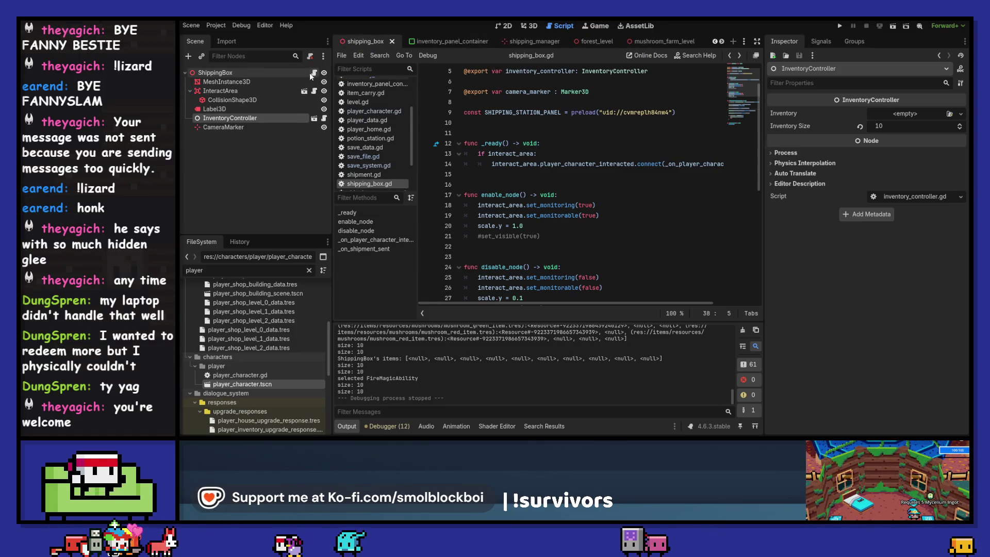
In _ready, add 'if inventory_controller:' connecting inventory_changed to _on_inventory_changed.
click(311, 72)
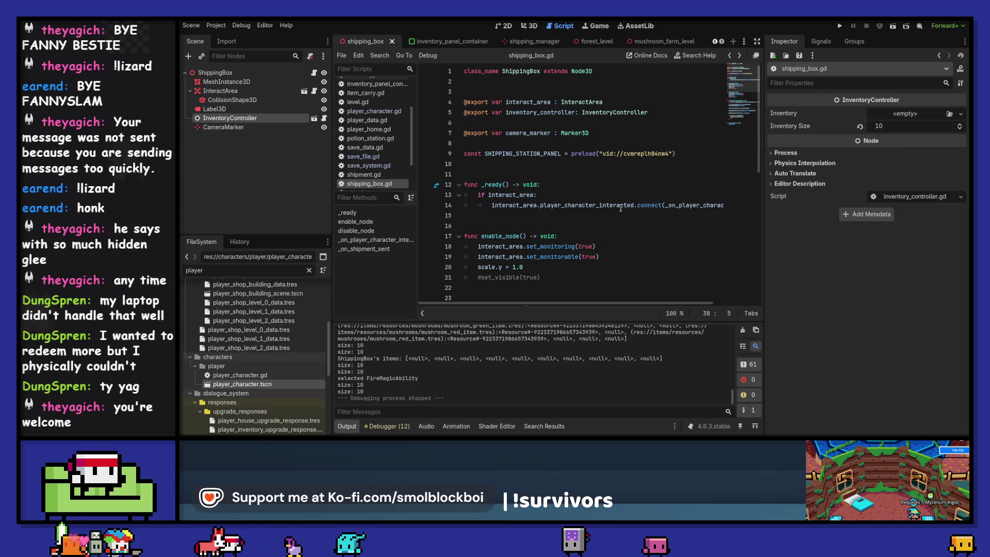
click(540, 113)
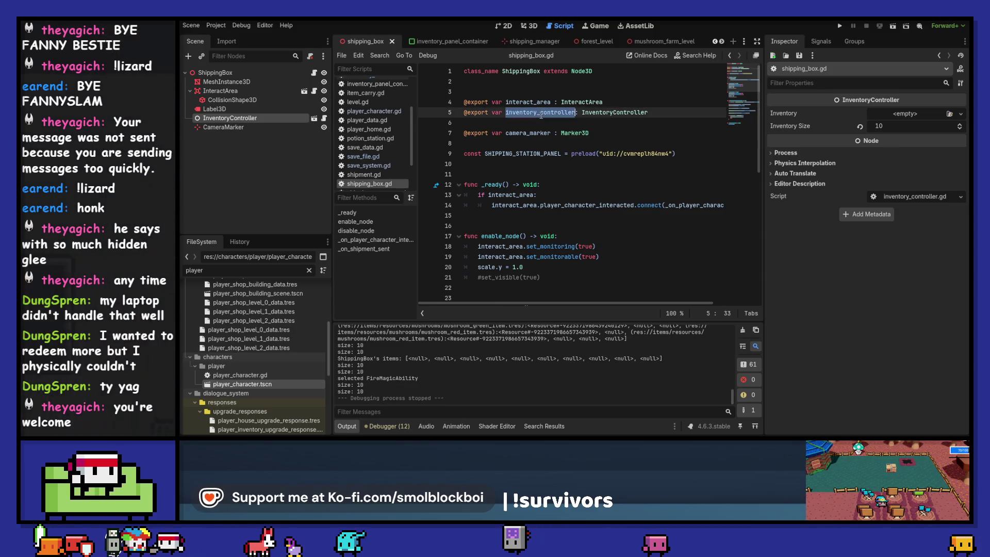
scroll(573, 196, down, 1)
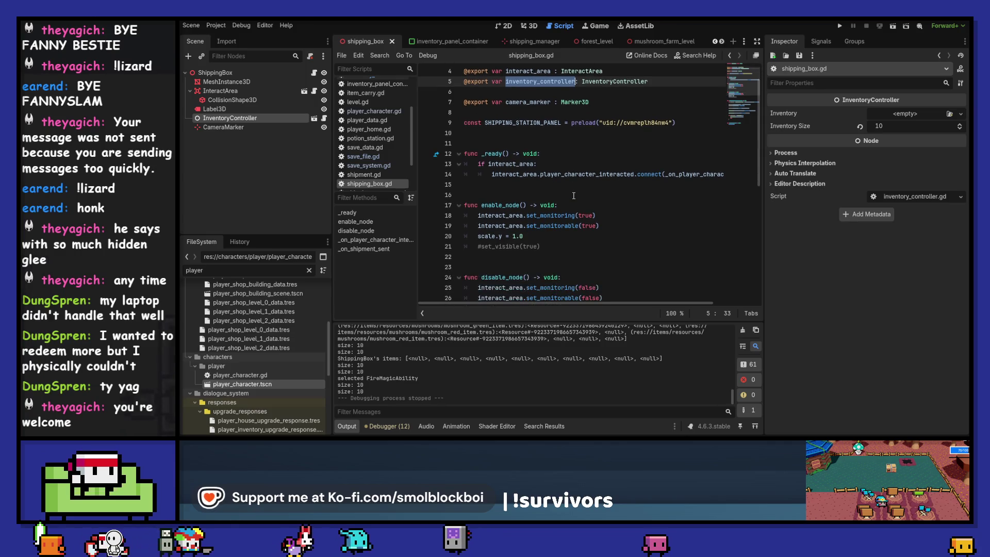
click(615, 184)
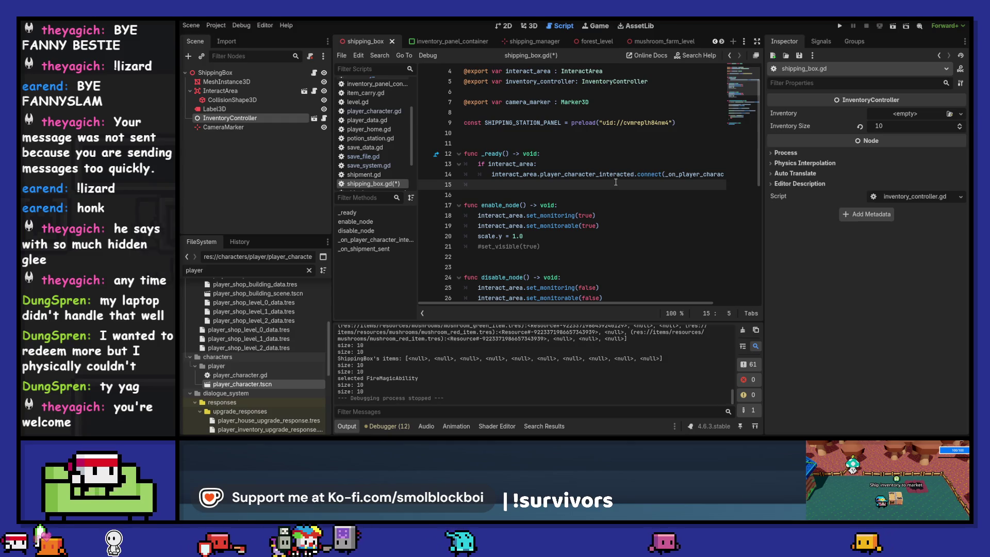
key(Return)
key(Up)
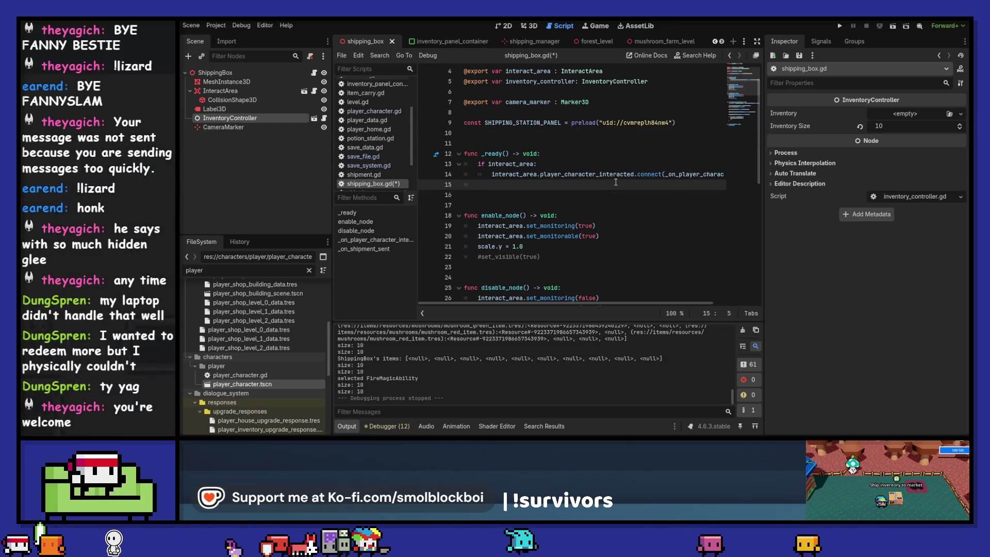
text(if invento)
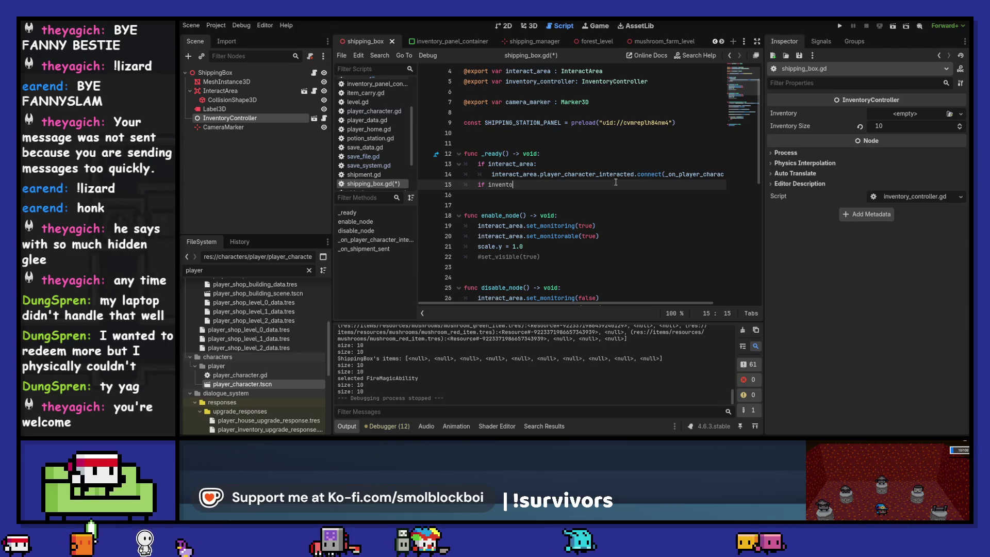
text(ry_controller:)
key(Return)
text(inventory_controller.)
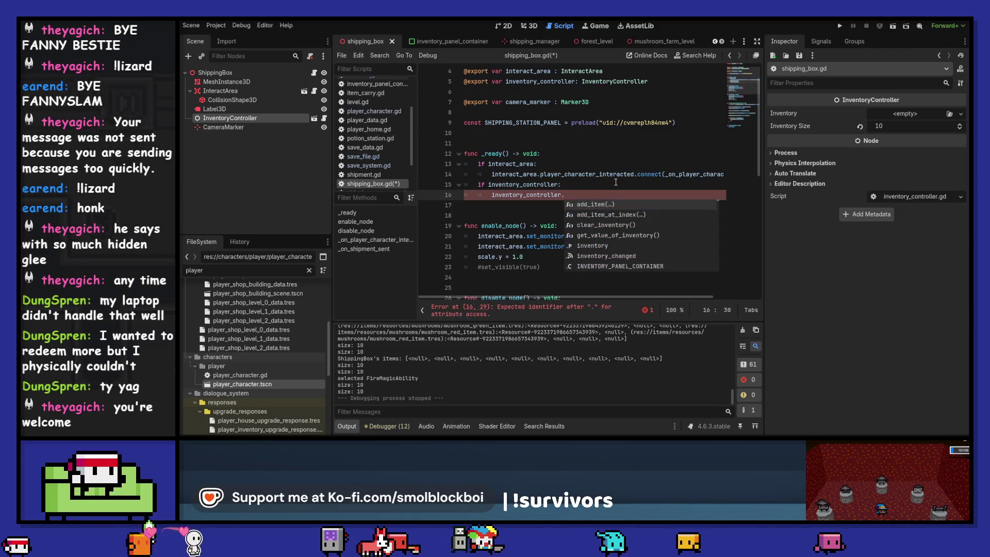
key(Down)
key(Down)
key(Down)
key(Return)
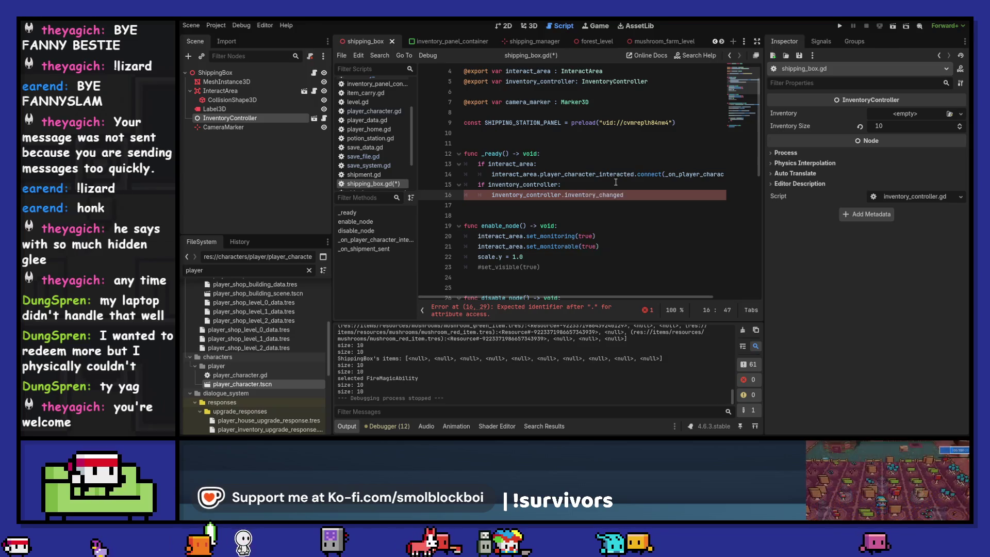
text(.connect(_o)
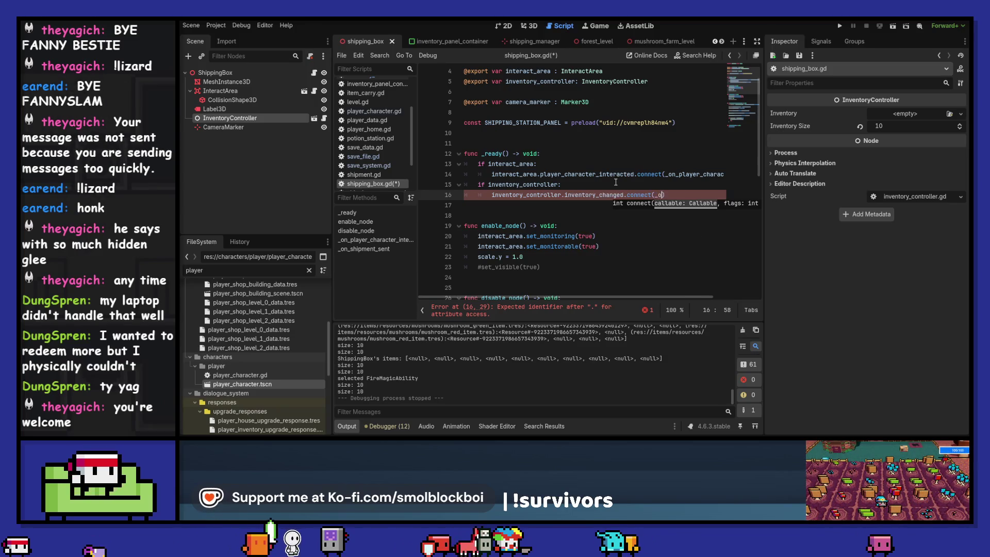
text(n_inventory_)
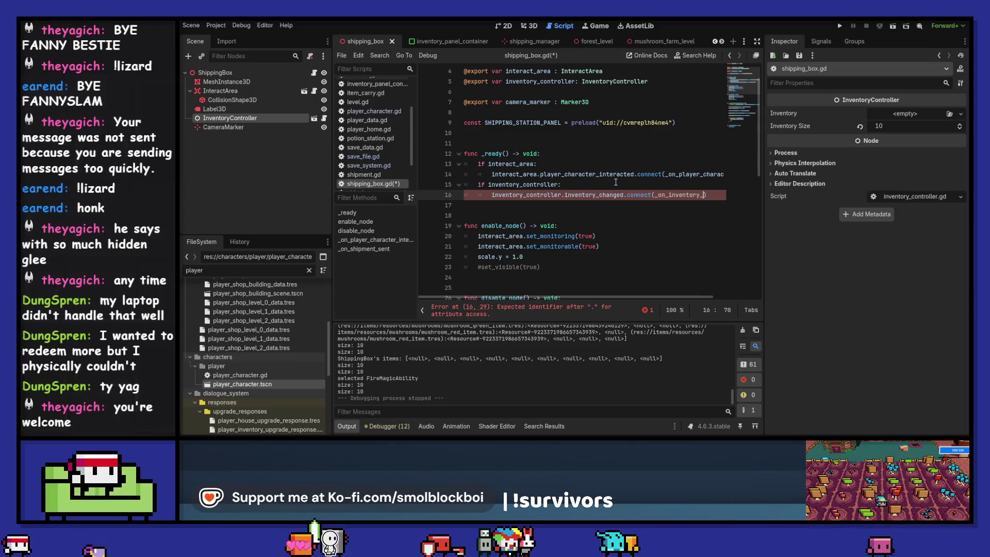
text(changed)
key(ctrl+shift+Left)
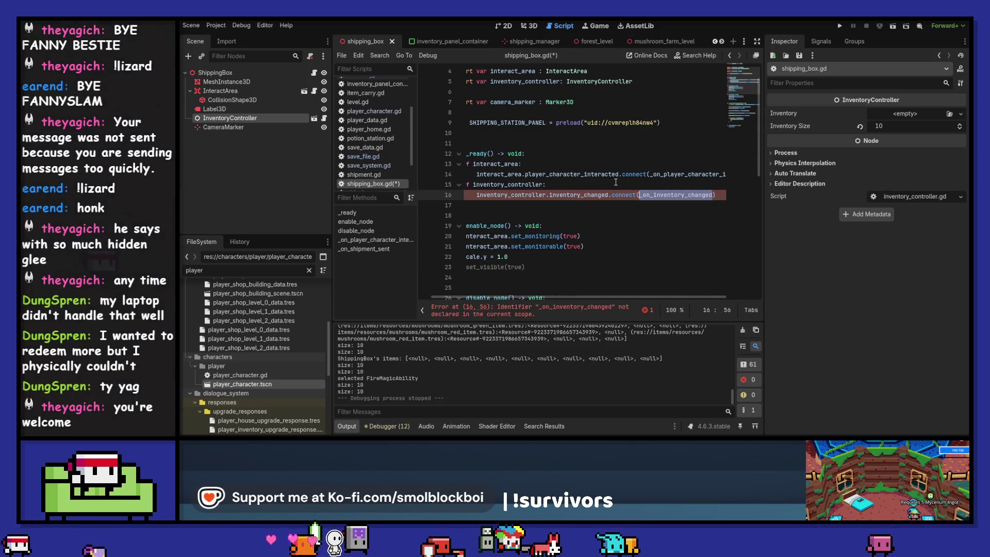
Add 'func _on_inventory_changed() -> void:' with pass, surrounded by blank lines, and save.
scroll(616, 182, left, 1)
scroll(616, 182, down, 6)
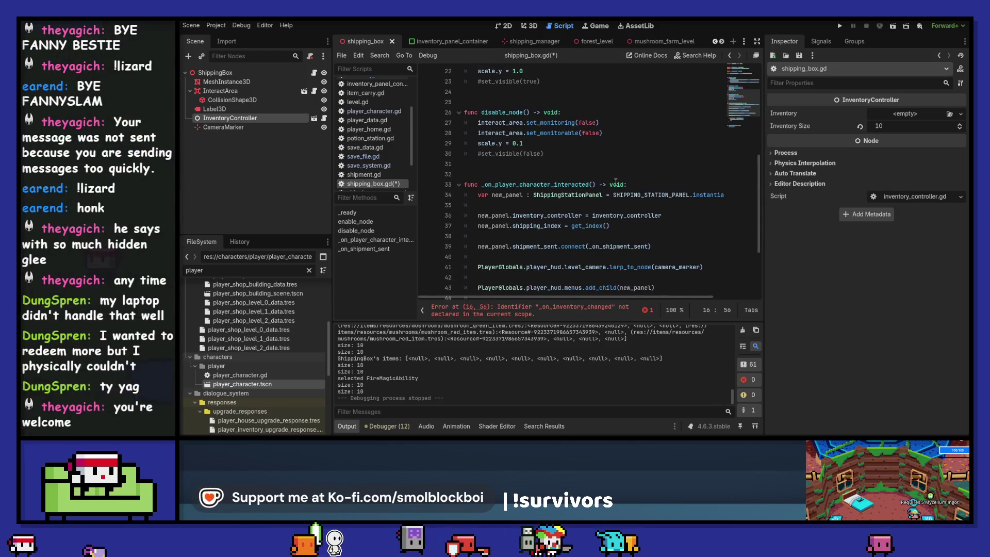
scroll(616, 182, down, 3)
scroll(521, 251, up, 3)
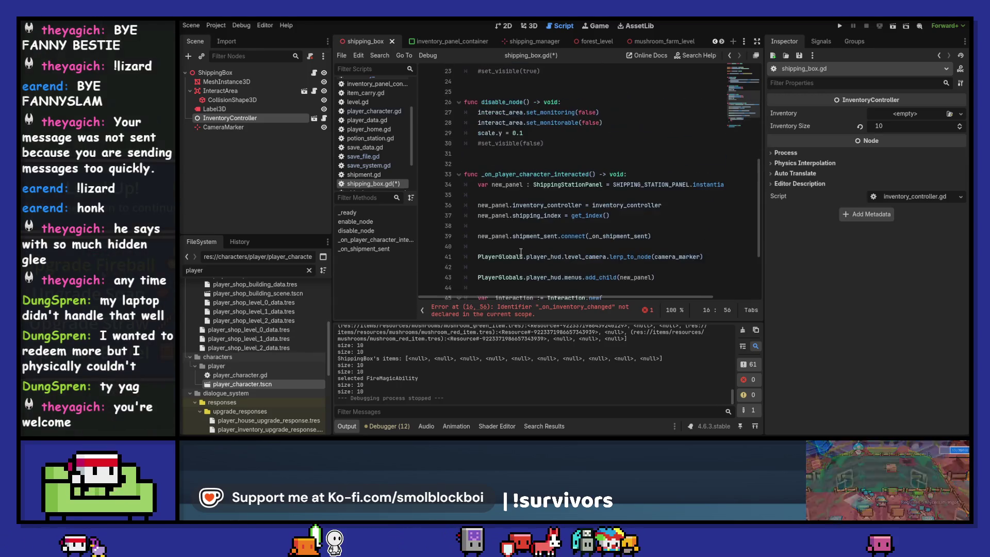
click(514, 161)
key(Return)
key(Up)
text(func _on_inventory_changed)
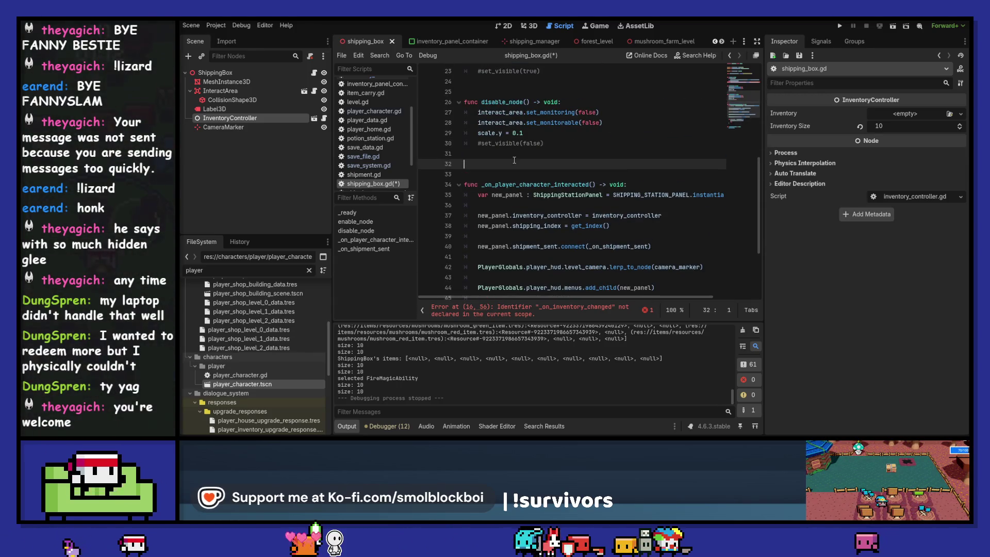
text(() )
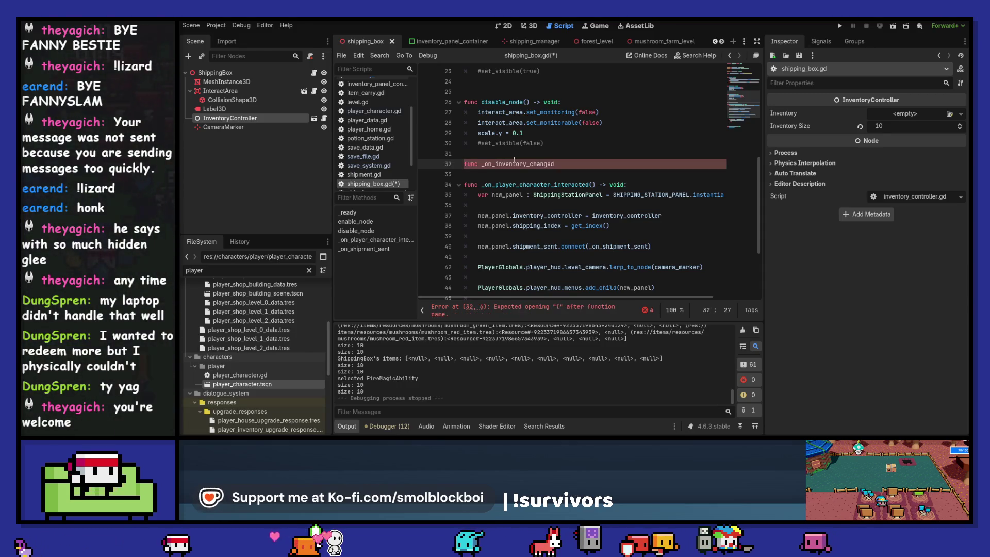
text(-> void:)
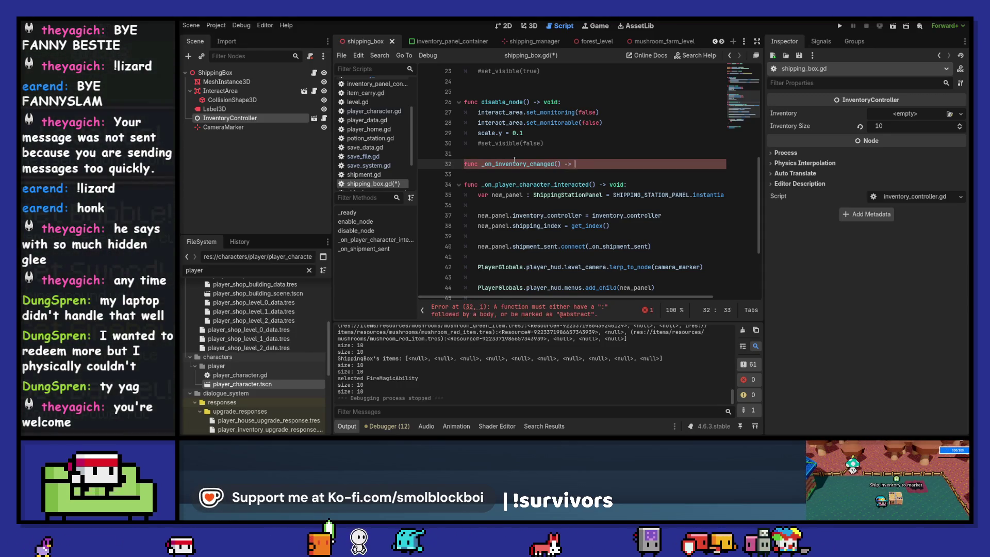
key(Return)
text(pass)
key(Up)
key(Home)
key(Return)
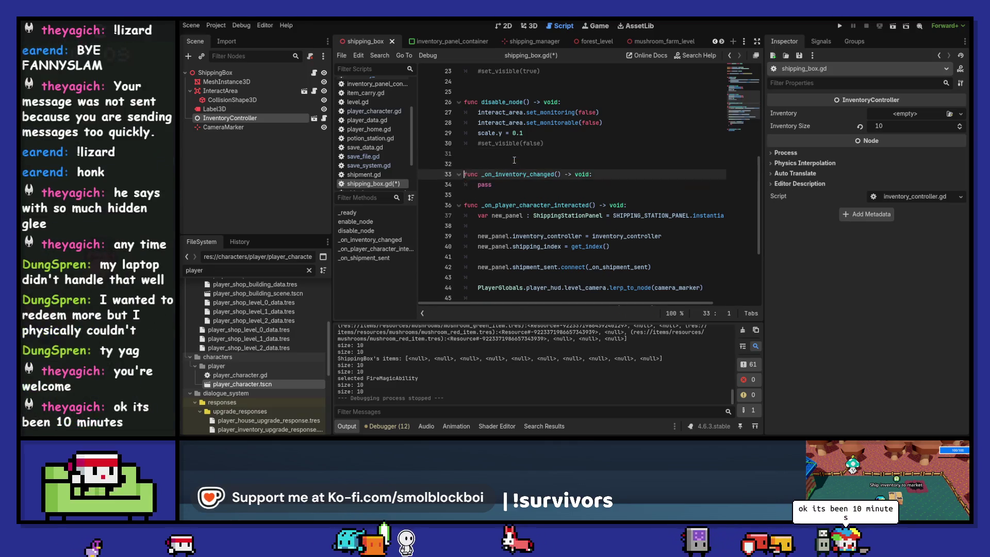
key(Down)
key(Down)
key(Return)
key(ctrl+s)
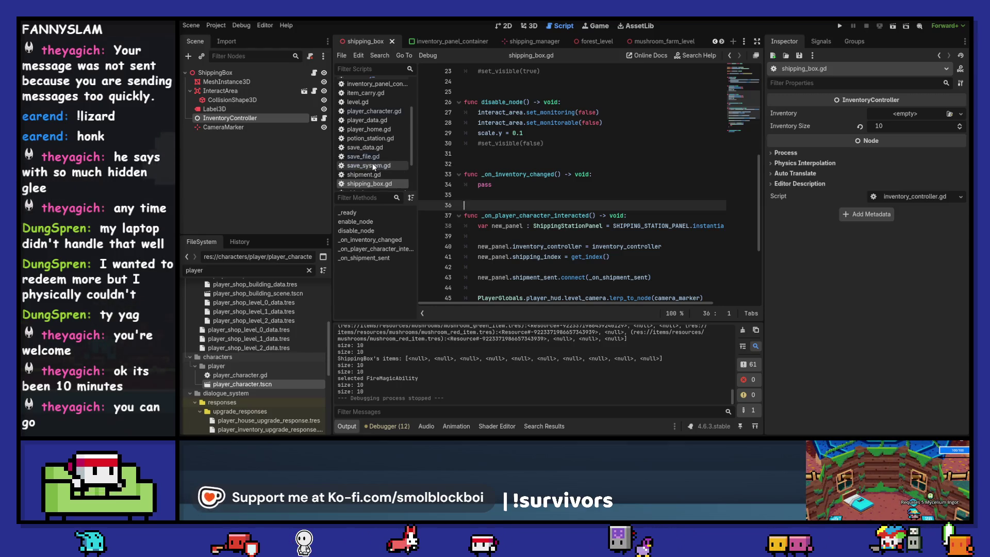
Open save_system.gd at its save_shipment_manager_data function.
click(373, 166)
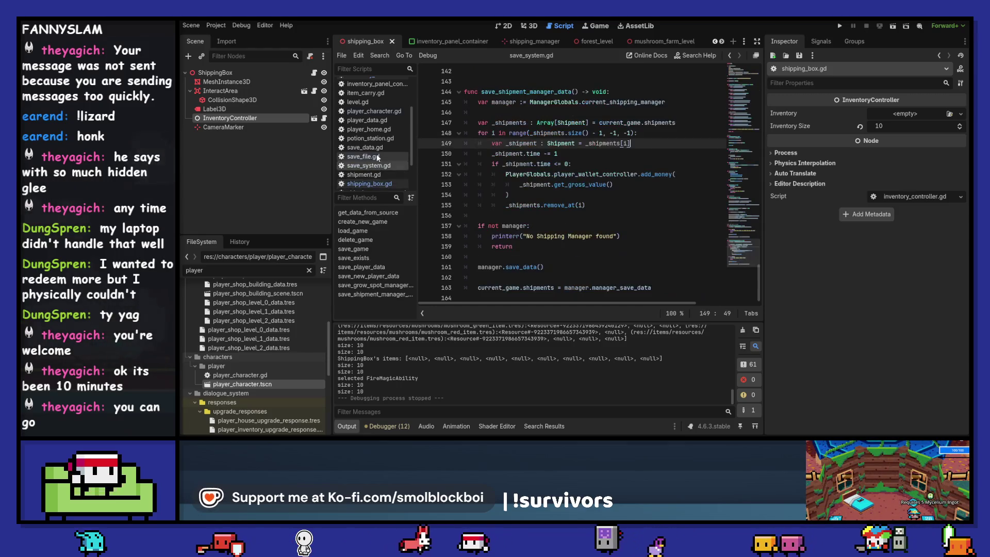
click(370, 156)
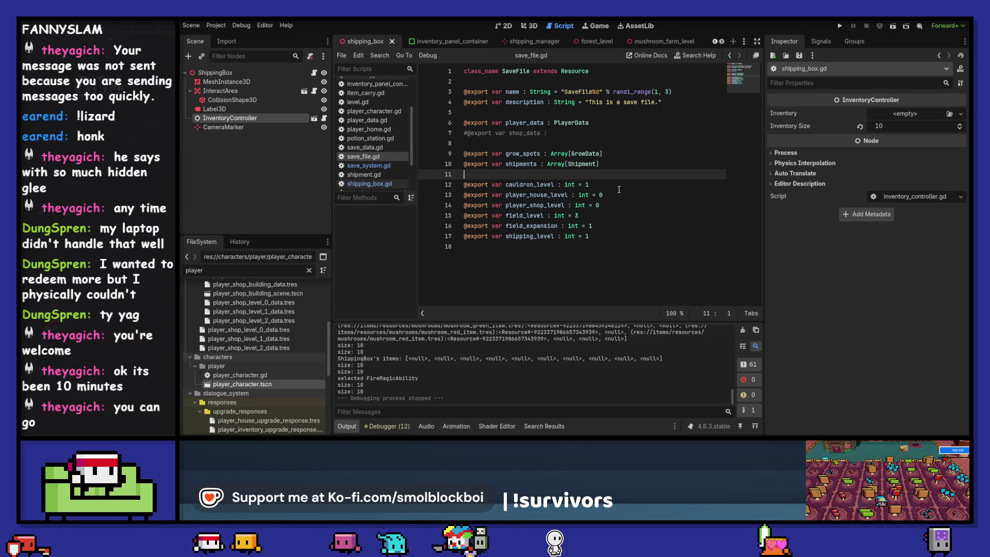
click(743, 331)
drag(563, 132, 432, 132)
key(BackSpace)
key(BackSpace)
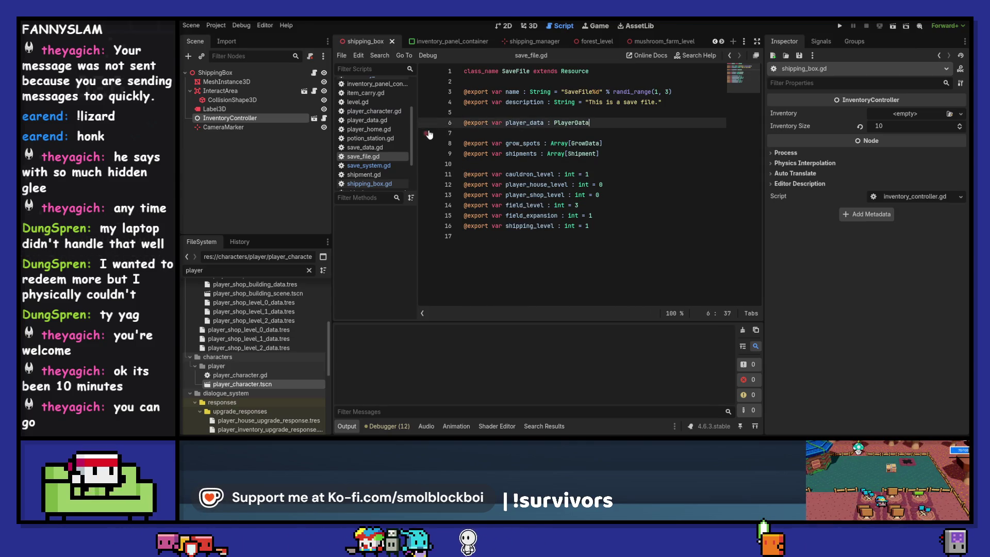
key(ctrl+s)
Switch back to the shipping_box.gd script.
click(386, 163)
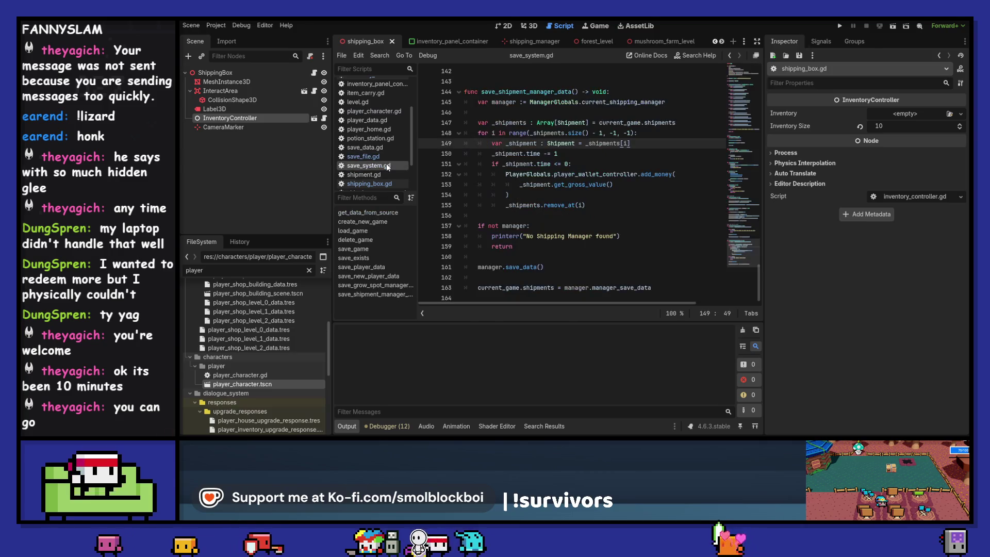
click(387, 155)
click(387, 181)
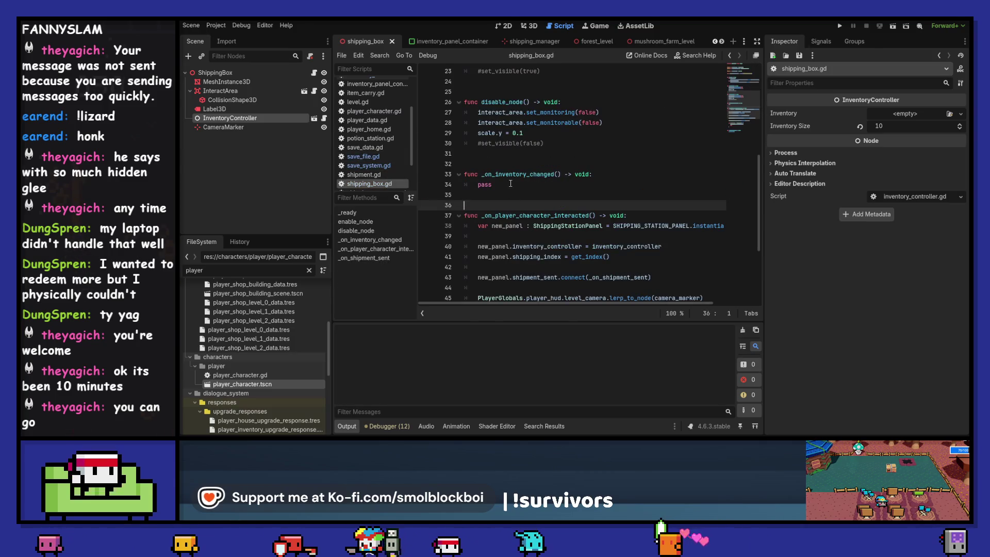
Remove the _on_inventory_changed function and its connect lines, save, then search FileSystem for 'shipping'.
key(shift+Up)
key(shift+Up)
key(shift+Up)
key(BackSpace)
key(BackSpace)
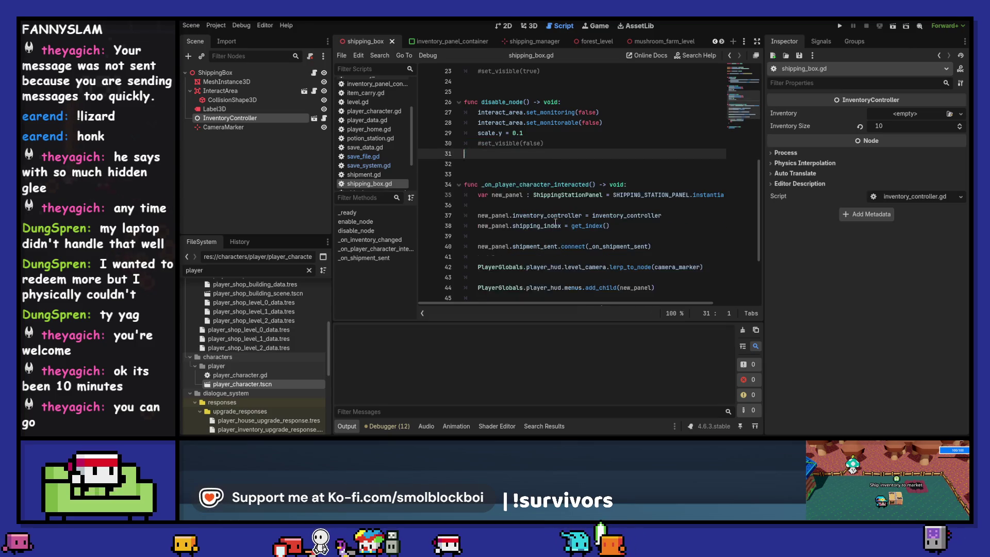
scroll(556, 222, up, 5)
click(556, 246)
key(shift+Up)
key(shift+Up)
key(shift+Up)
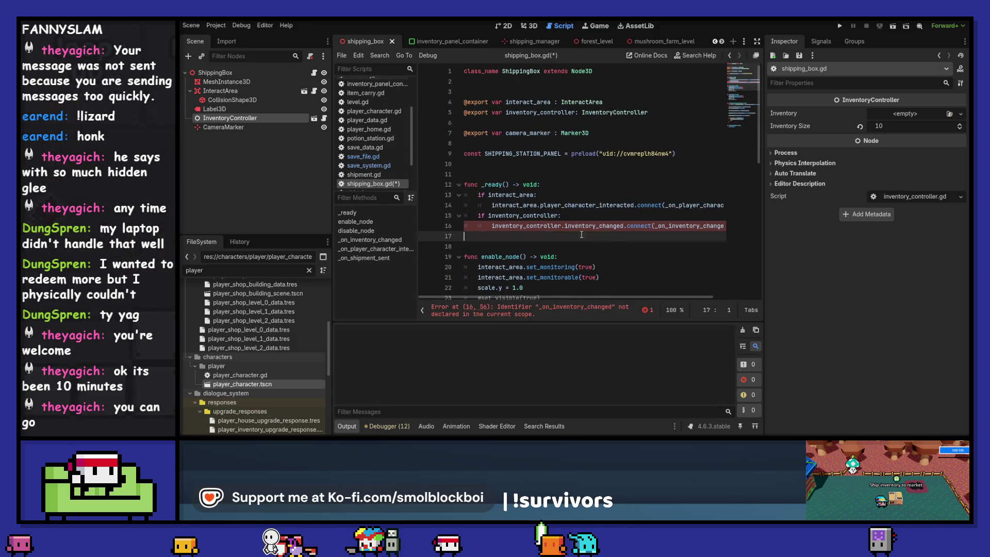
key(BackSpace)
key(Down)
key(Return)
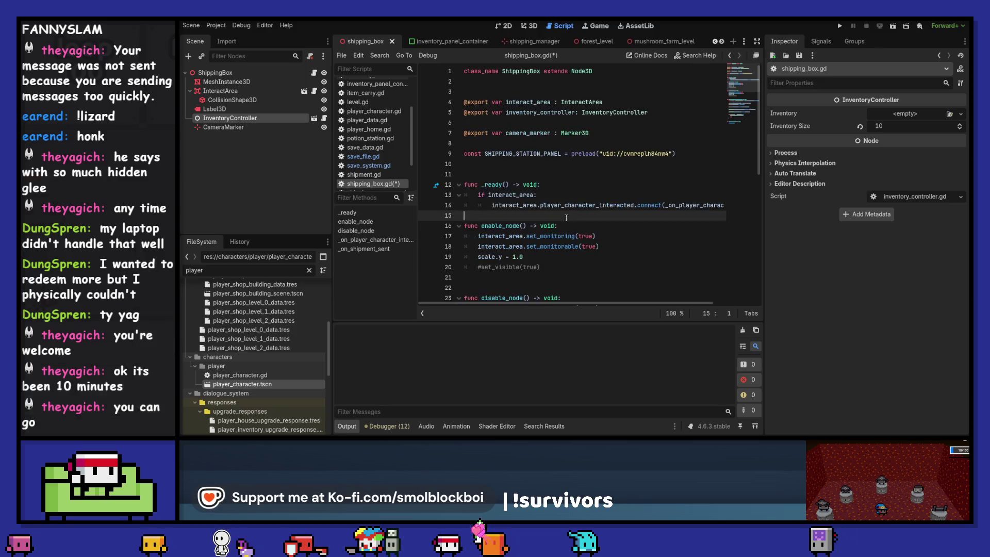
scroll(566, 218, down, 5)
scroll(566, 218, up, 5)
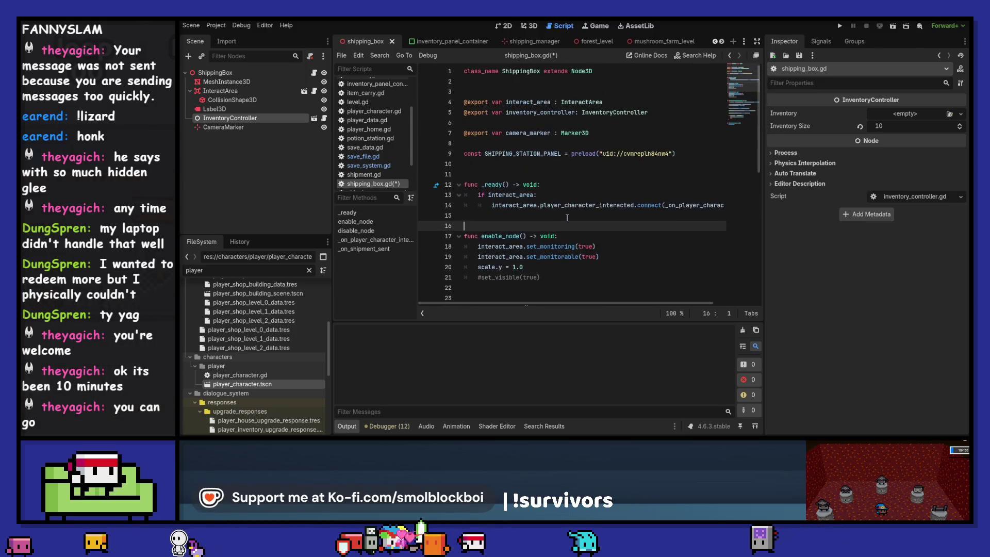
key(ctrl+s)
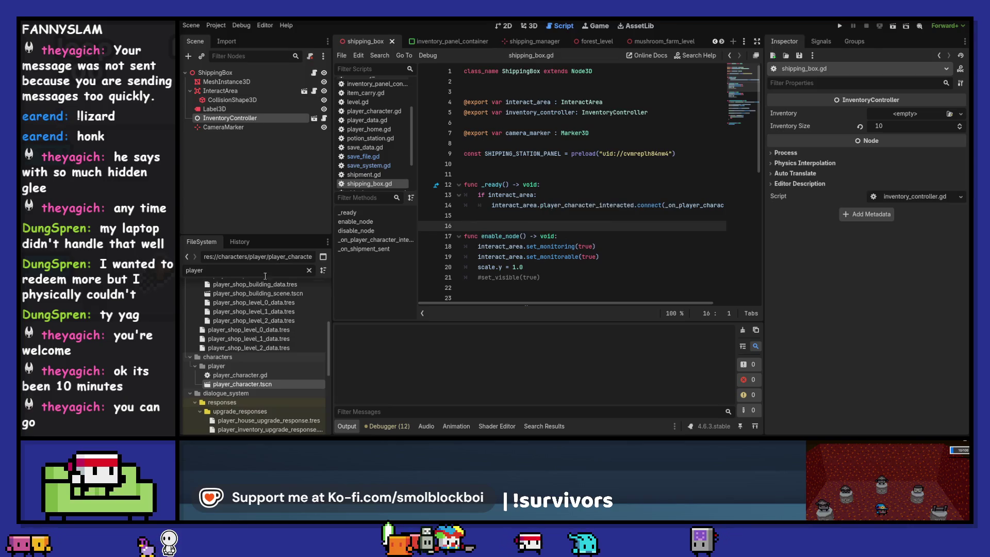
text(shipping)
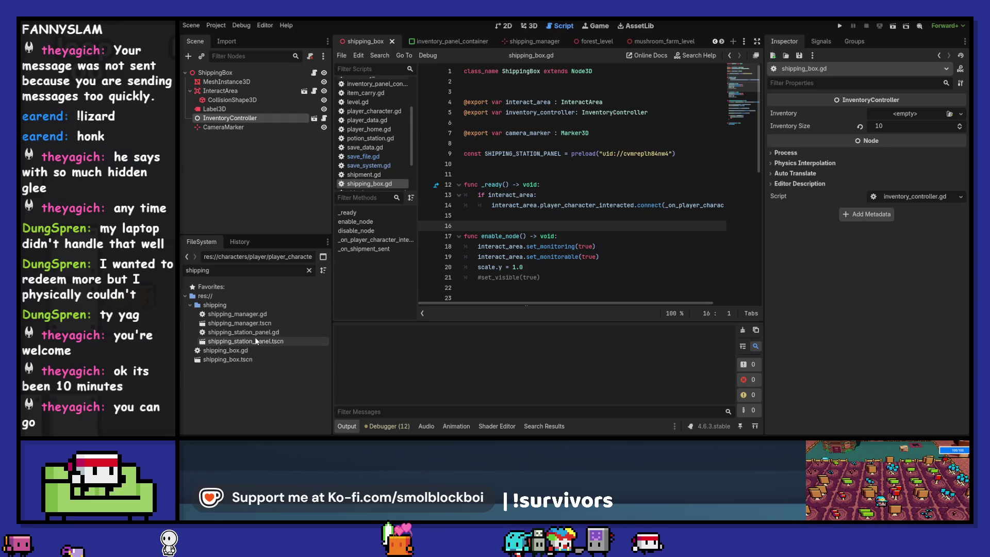
Open shipping_station_panel.tscn and bring its script's slot connect lines into view.
double_click(268, 342)
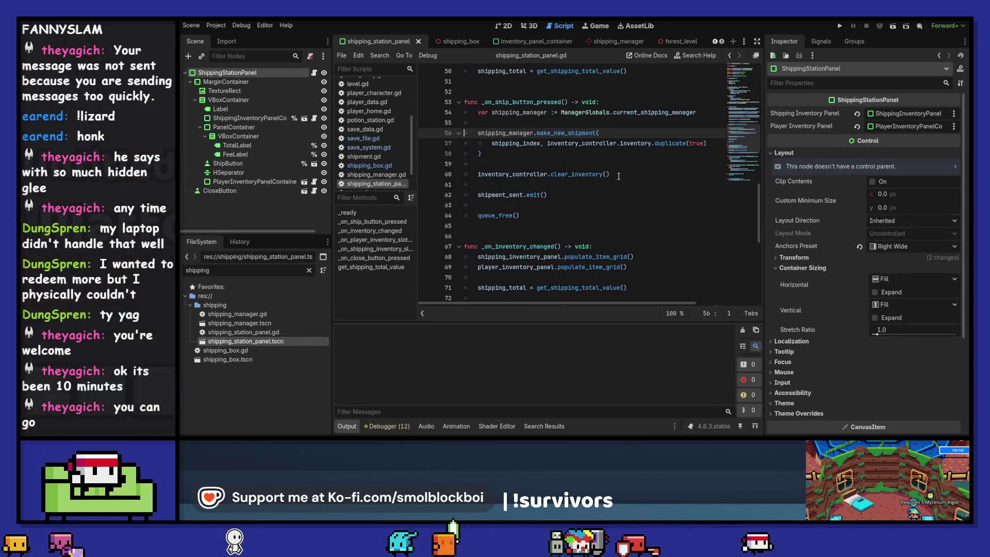
scroll(618, 176, up, 4)
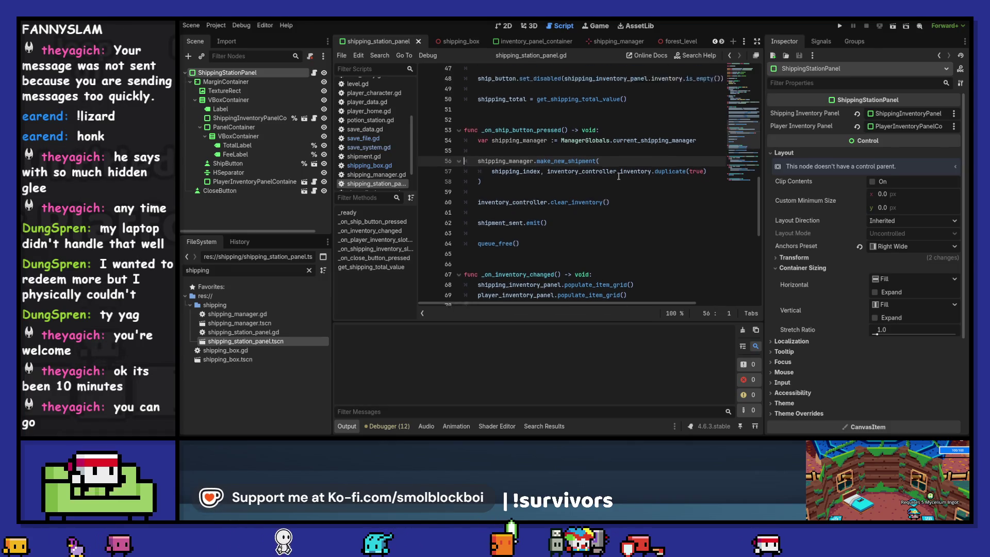
scroll(618, 176, up, 4)
scroll(601, 215, down, 2)
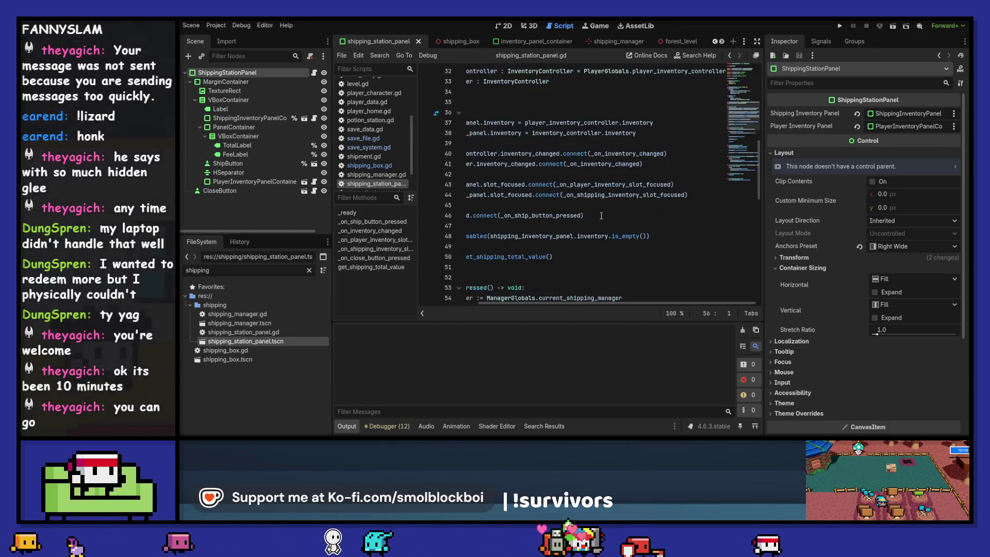
scroll(635, 194, right, 2)
Change 'focused' to 'pressed' in the signal and handler names on lines 43–44.
double_click(689, 184)
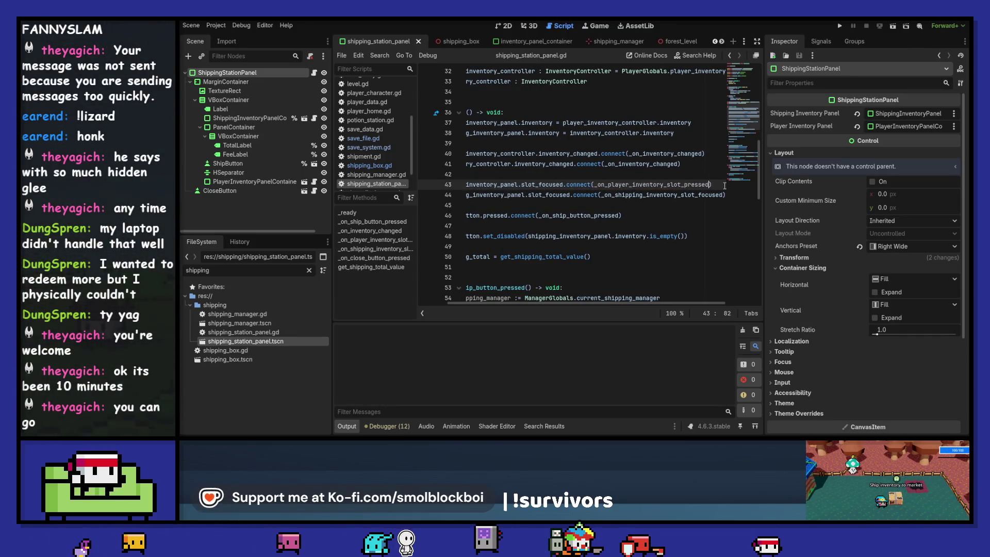
text(pressed)
key(Down)
key(ctrl+Right)
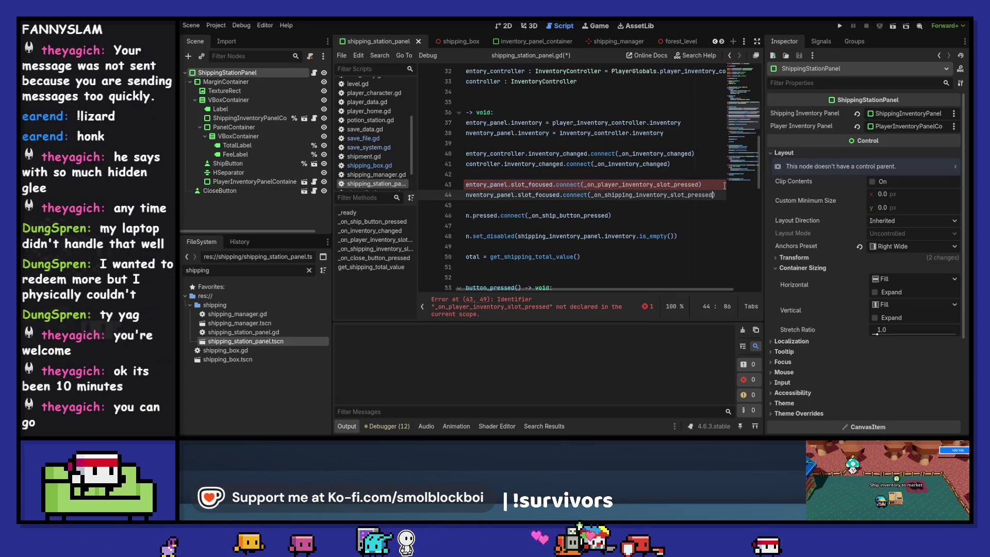
key(ctrl+Left)
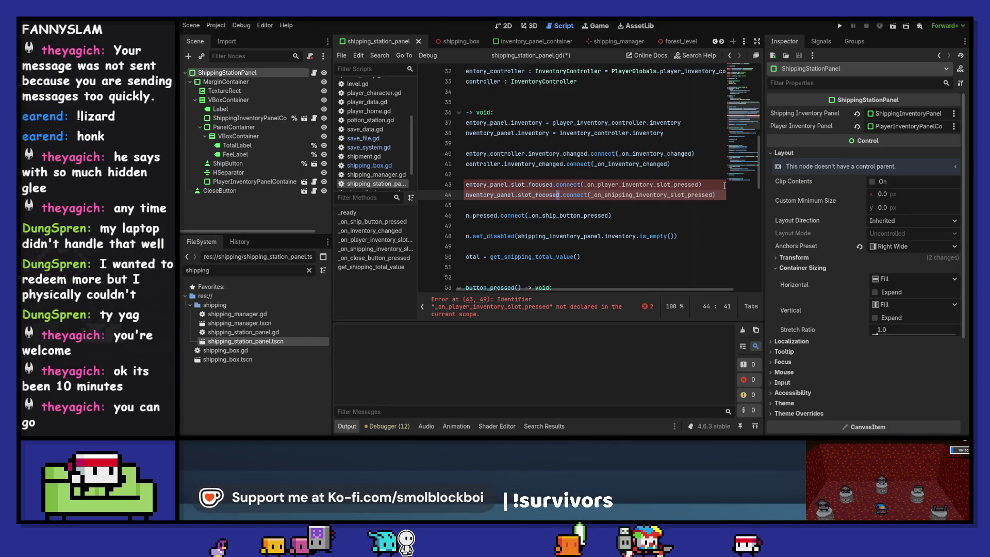
text(pressed)
key(Up)
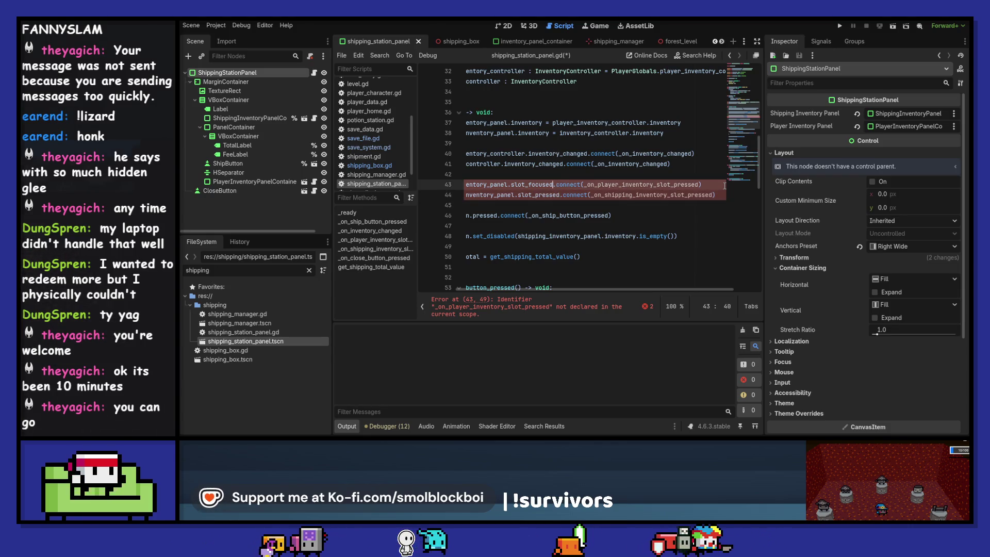
key(shift+Left)
key(shift+Left)
key(shift+Left)
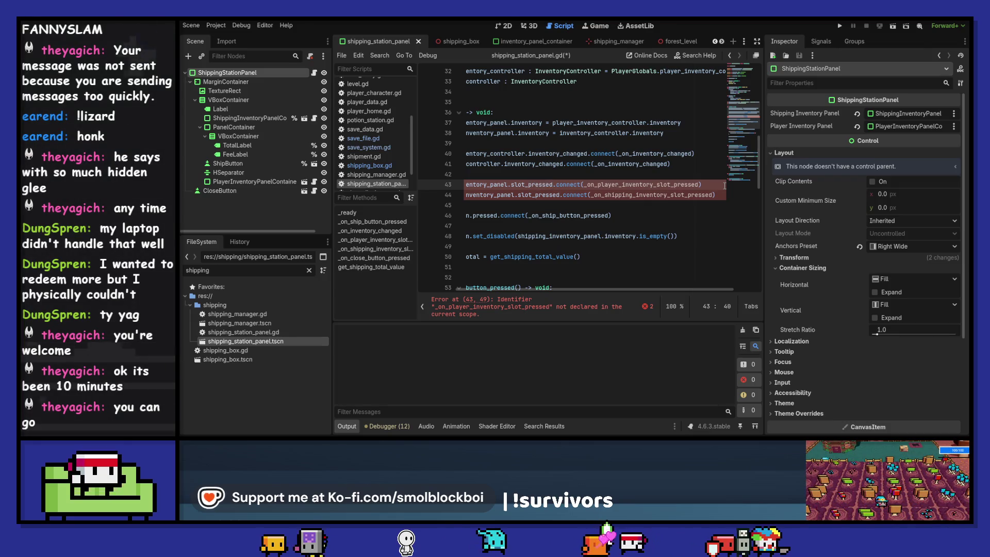
click(701, 184)
Rename the handlers to _on_player_inventory_slot_pressed and _on_shipping_inventory_slot_pressed, and save.
scroll(619, 207, left, 2)
scroll(604, 211, down, 4)
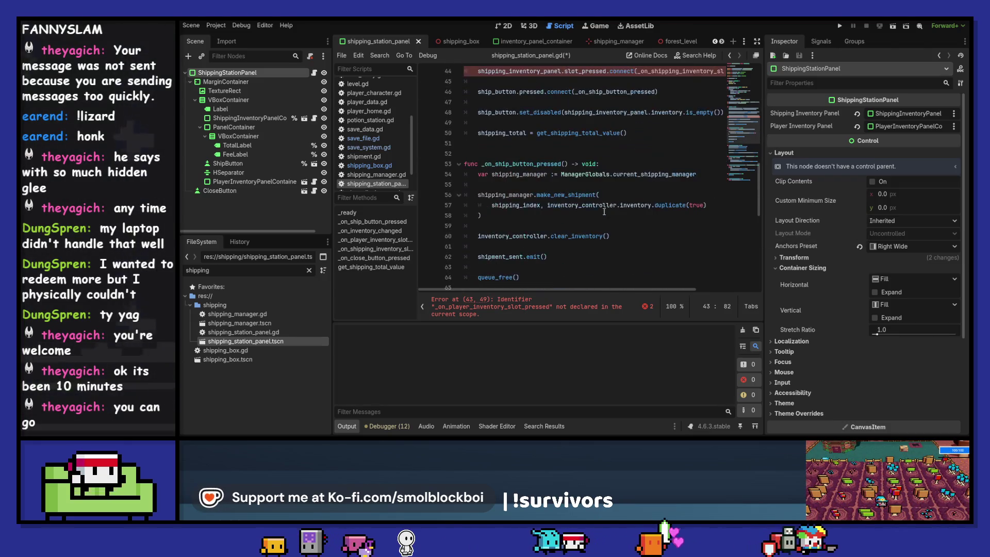
scroll(604, 211, down, 7)
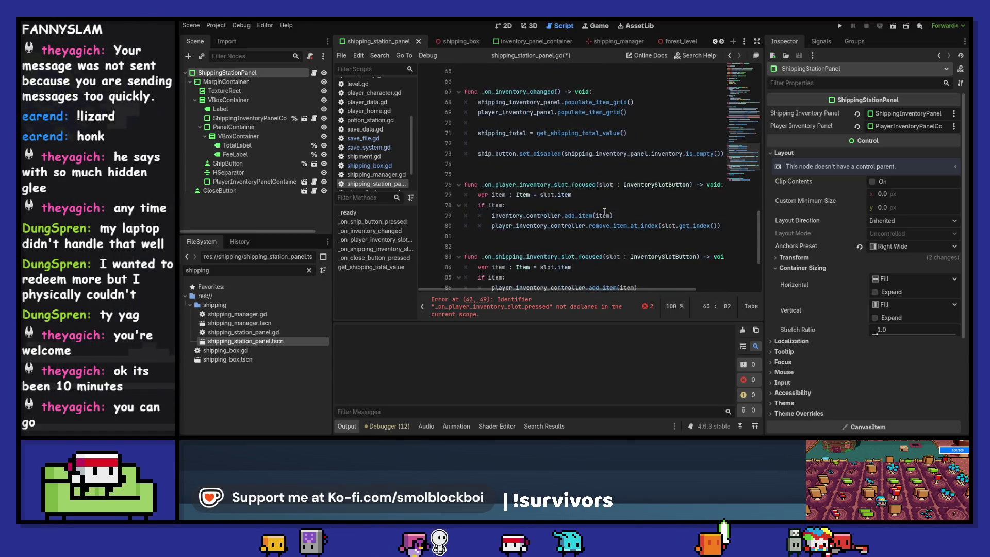
double_click(565, 184)
text(_on_player_inventory_slot_pressed)
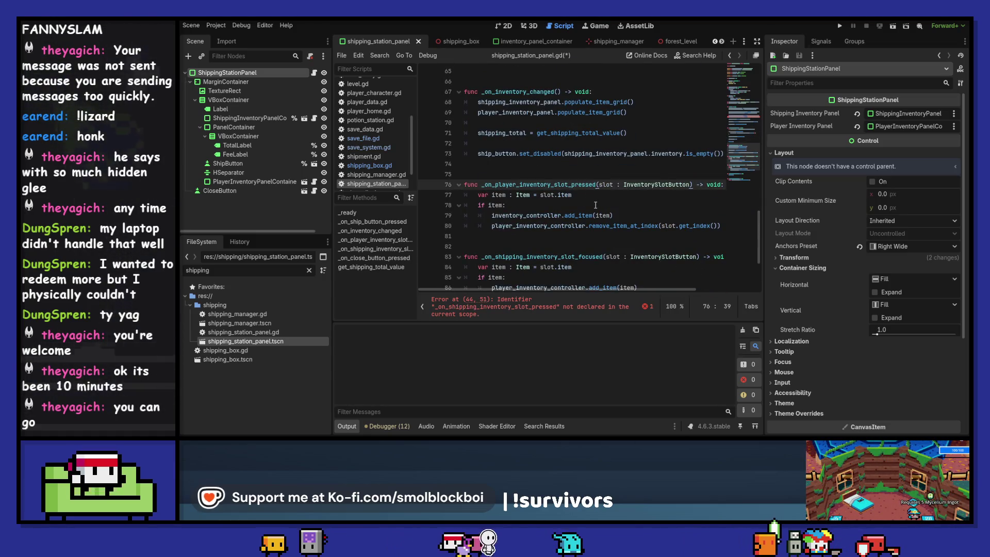
scroll(618, 181, up, 9)
scroll(670, 145, right, 1)
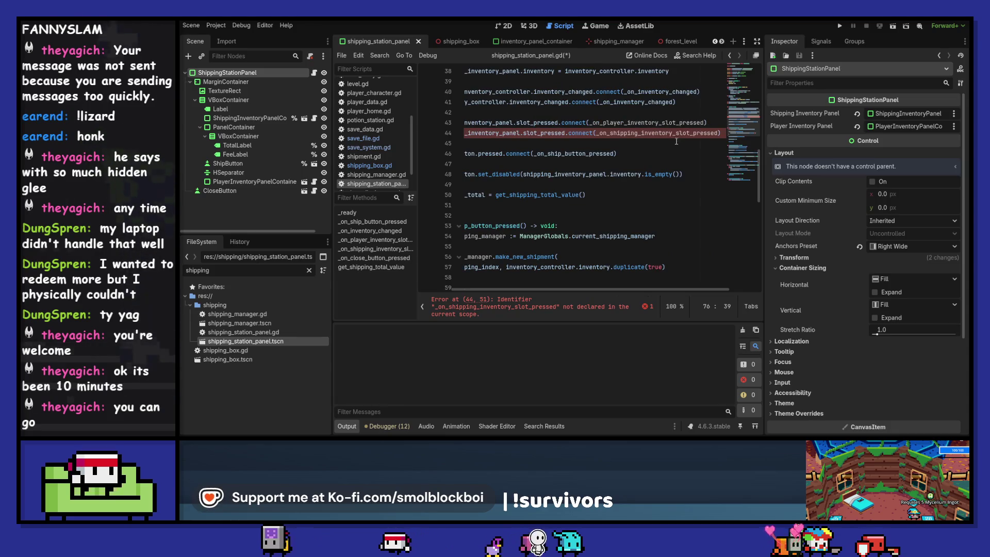
double_click(676, 133)
key(ctrl+c)
scroll(532, 231, down, 6)
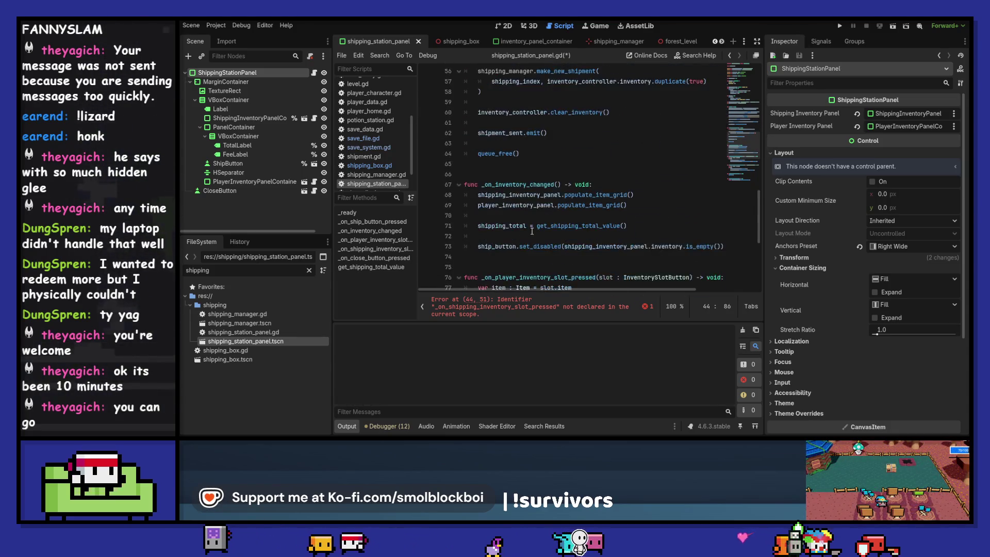
scroll(536, 217, down, 3)
double_click(536, 257)
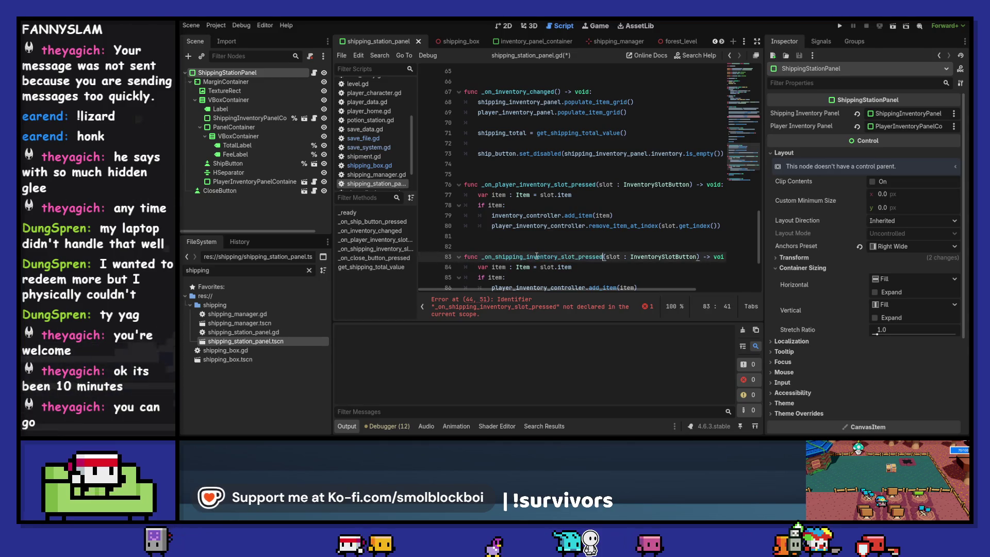
key(ctrl+v)
key(ctrl+s)
Insert blank lines after line 45 and move them up to the start of _ready().
scroll(536, 256, up, 9)
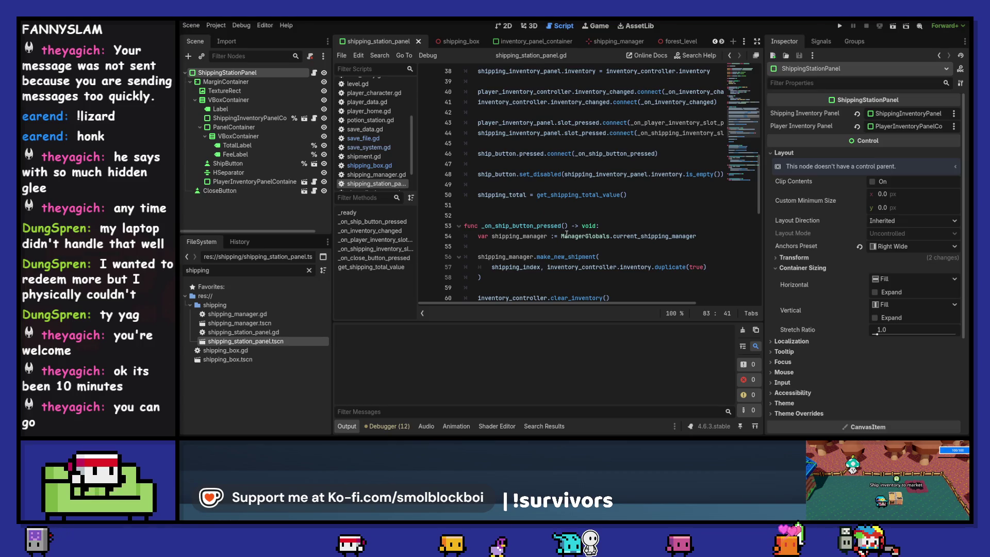
scroll(566, 234, up, 5)
scroll(566, 233, down, 11)
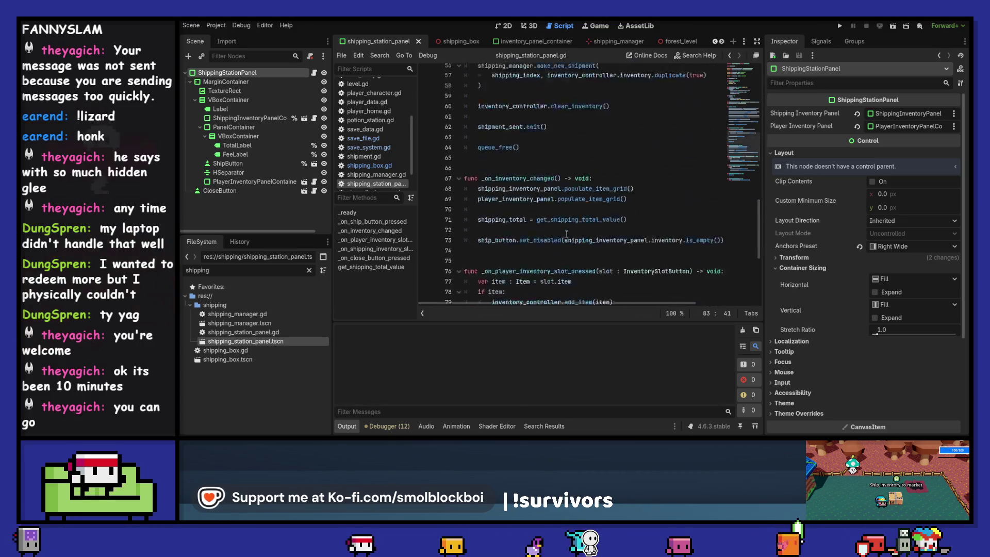
scroll(566, 233, down, 6)
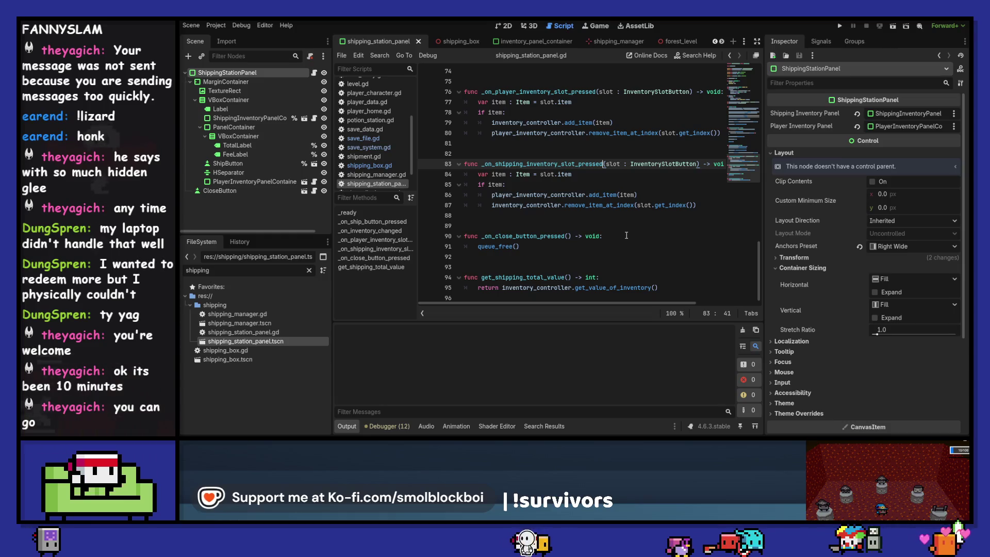
scroll(626, 235, up, 16)
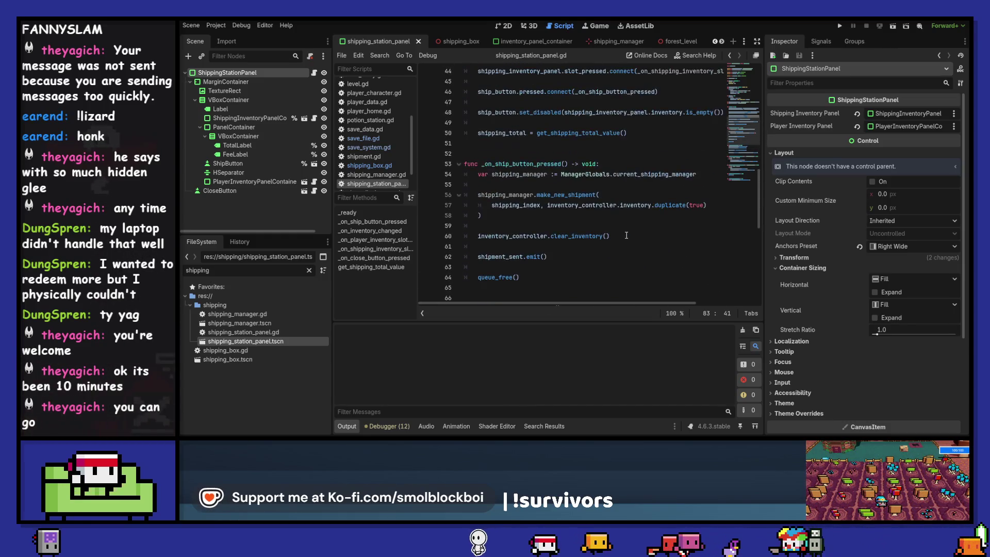
scroll(626, 235, up, 5)
scroll(626, 235, down, 6)
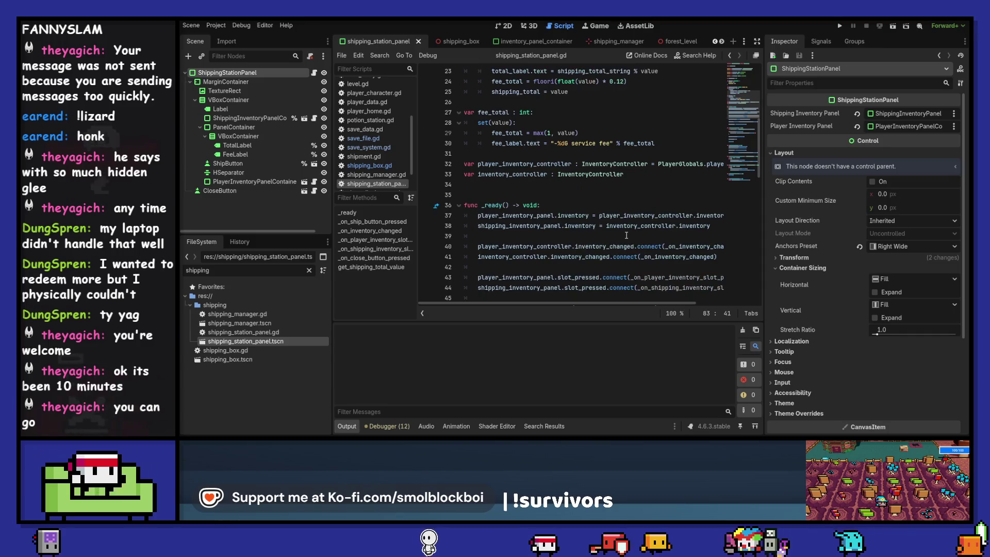
scroll(557, 226, down, 1)
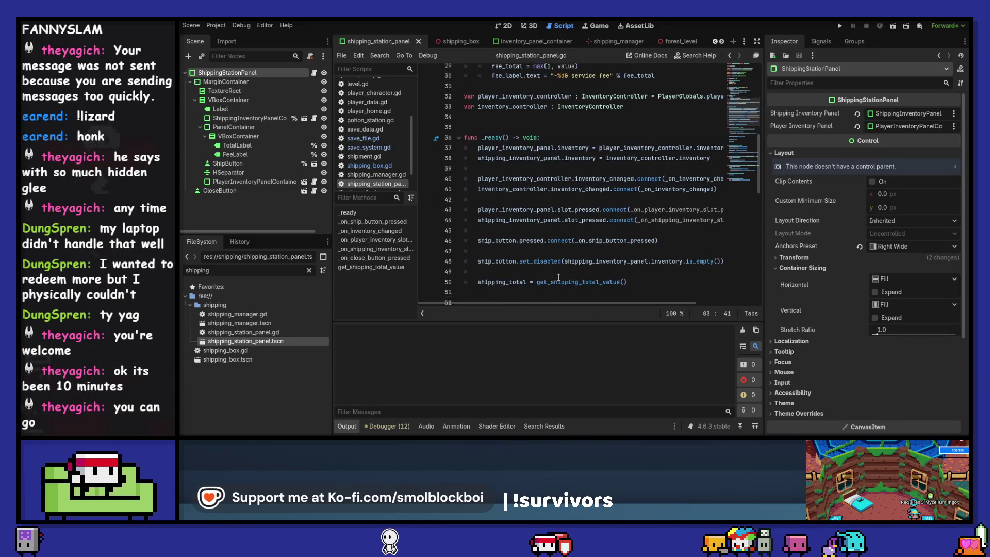
click(542, 206)
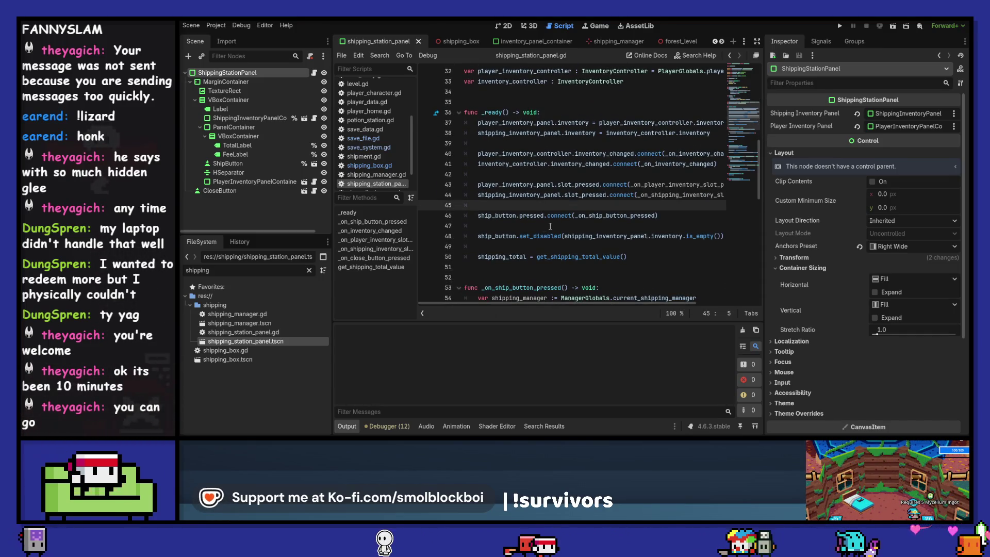
key(Return)
key(Return)
key(Up)
key(alt+Up)
key(alt+Up)
key(alt+Up)
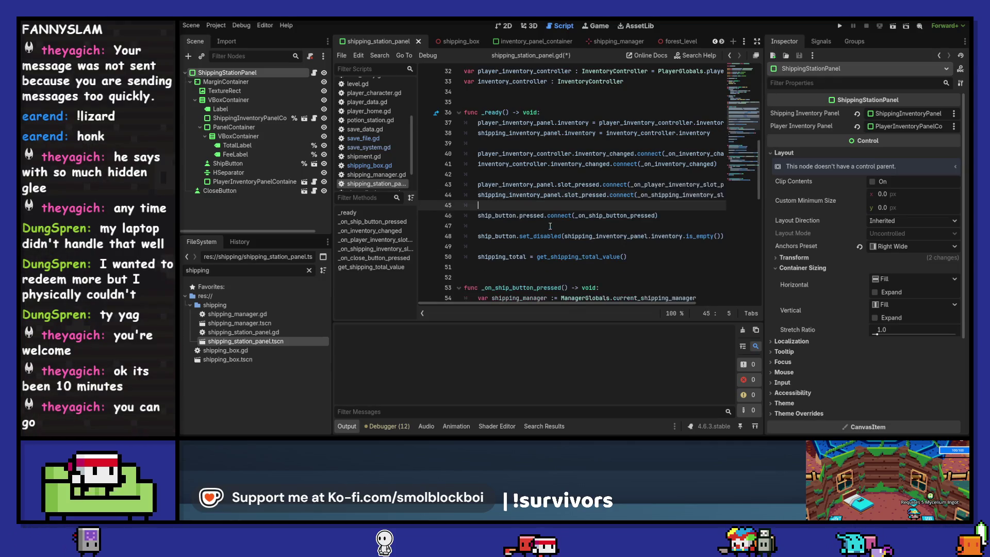
key(alt+Up)
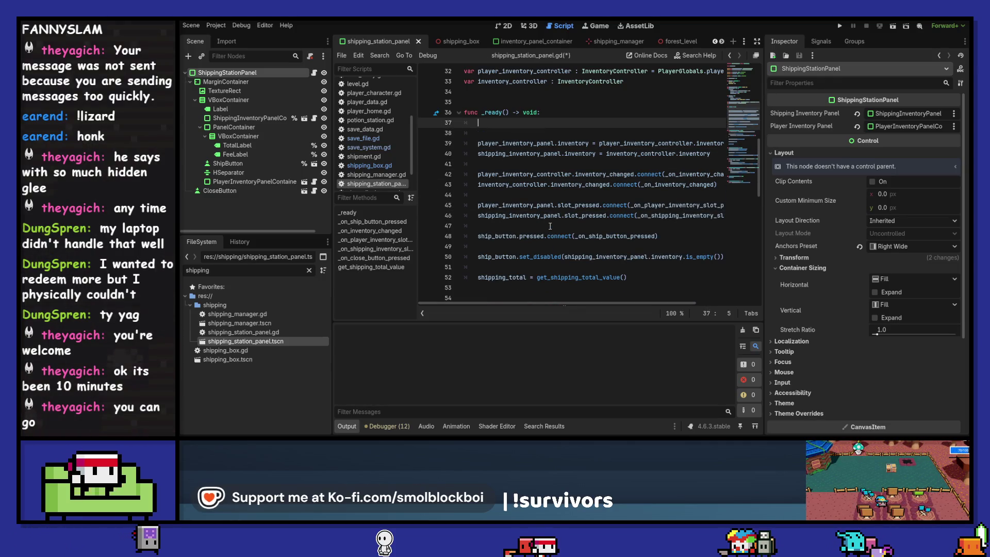
In _ready, add tree_exiting.connect(_on_tree_exiting).
text(tre)
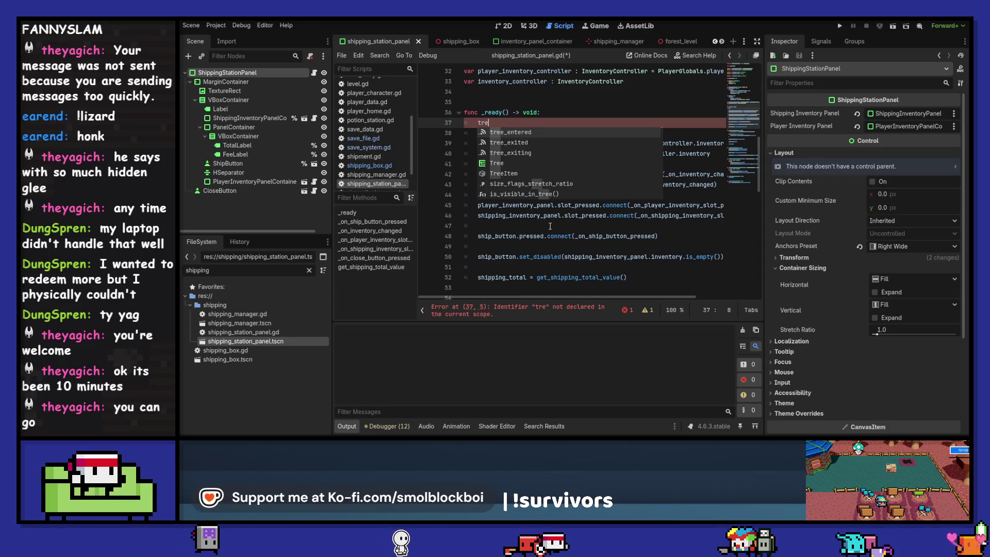
key(Down)
key(Down)
key(Return)
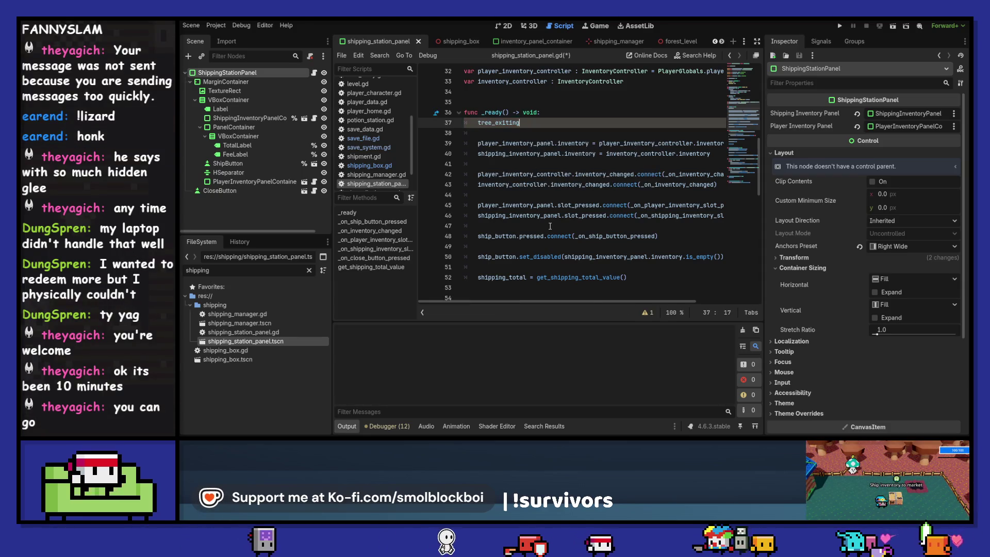
text(.con)
key(Return)
text(_on_tree_exiting))
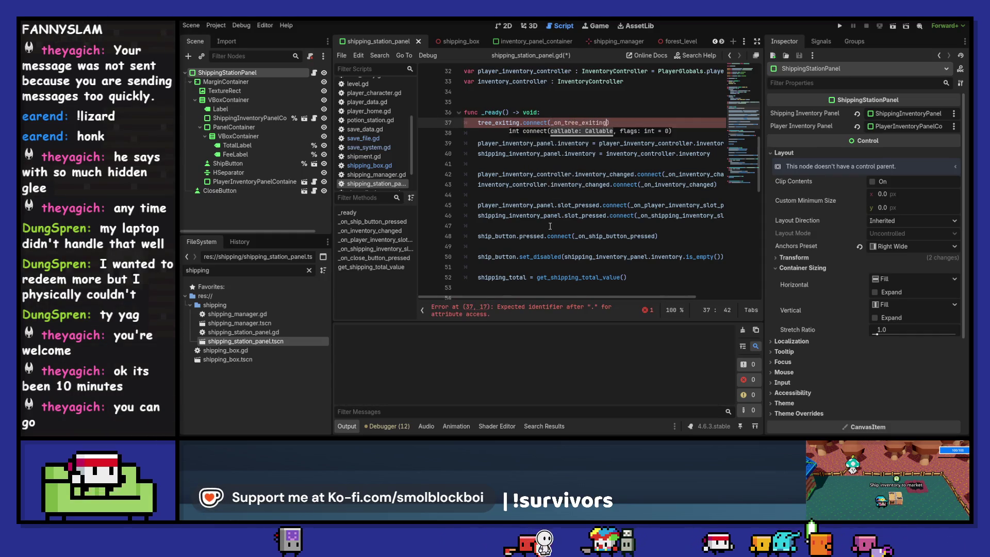
Below _ready, add an _on_tree_exiting() function containing pass, and save.
key(Down)
key(Down)
key(Down)
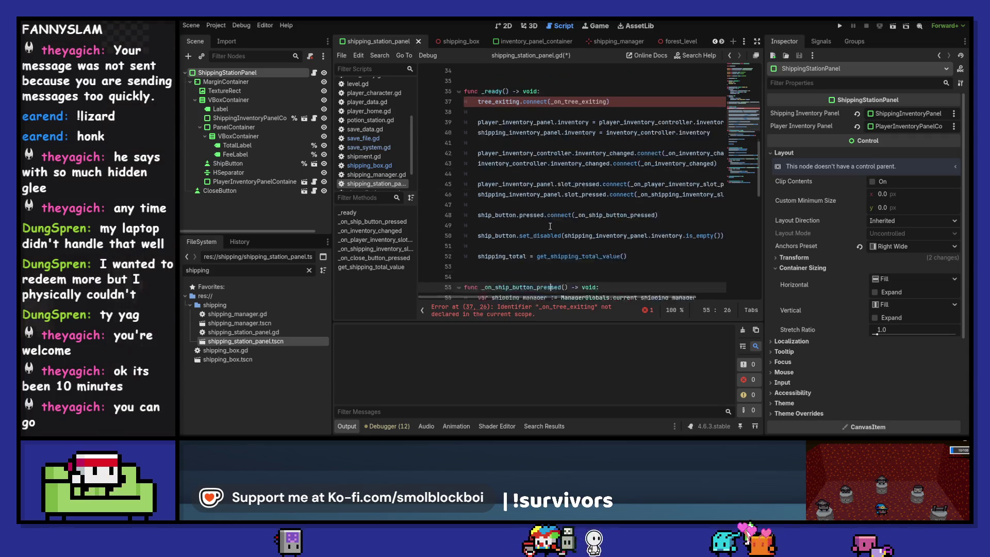
key(Down)
key(Down)
key(Down)
key(Up)
key(Up)
key(Up)
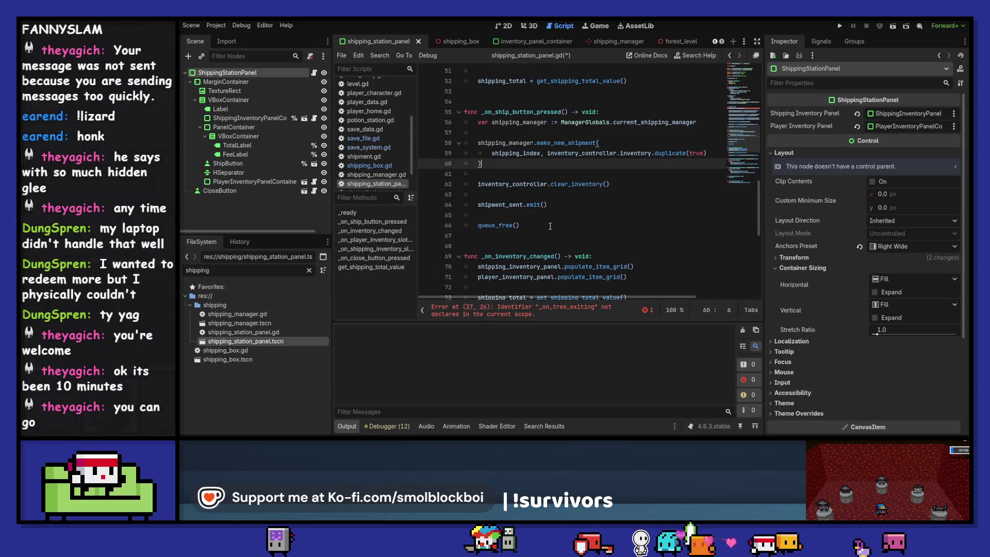
key(Down)
key(Down)
key(Down)
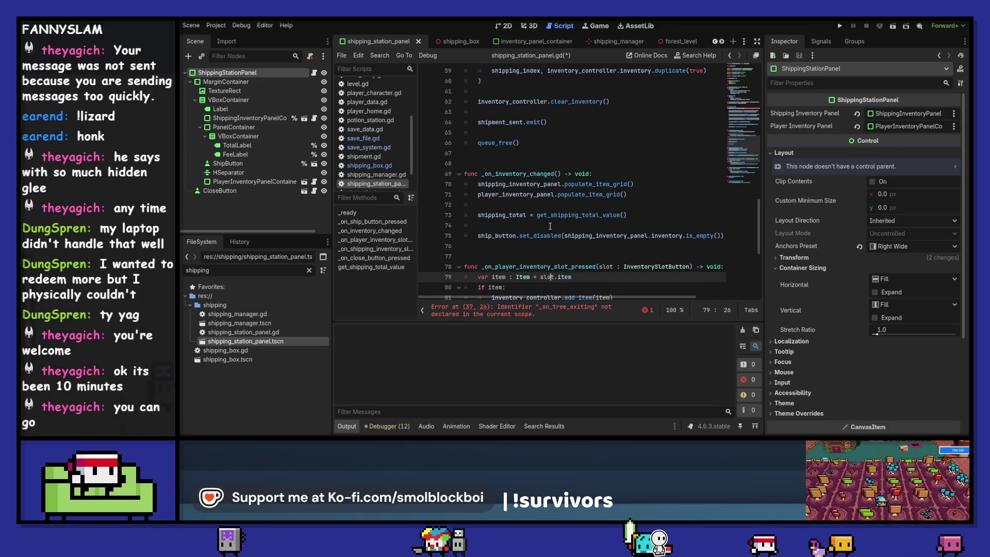
key(Up)
key(Up)
key(Up)
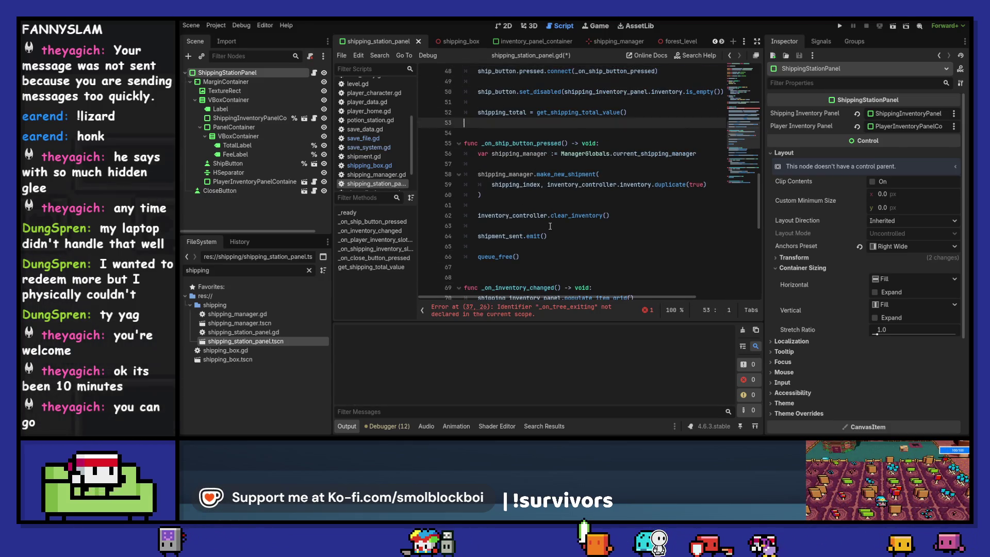
key(Return)
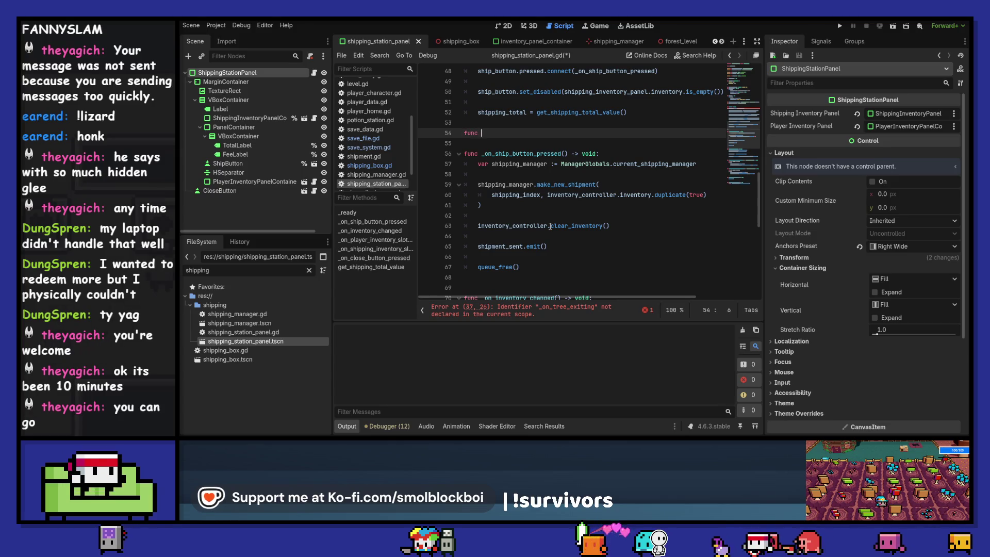
text(_on_tree_exiting() -> void:)
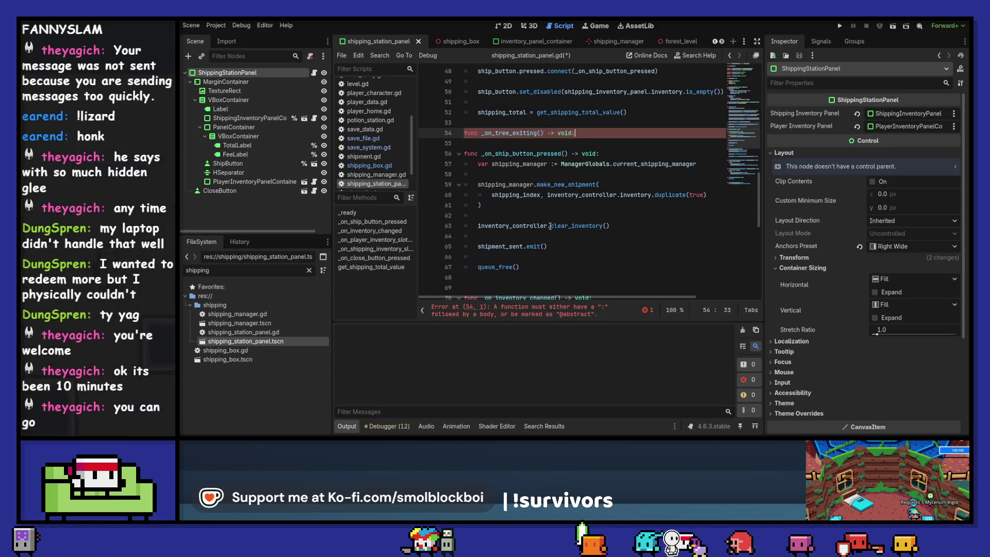
key(Return)
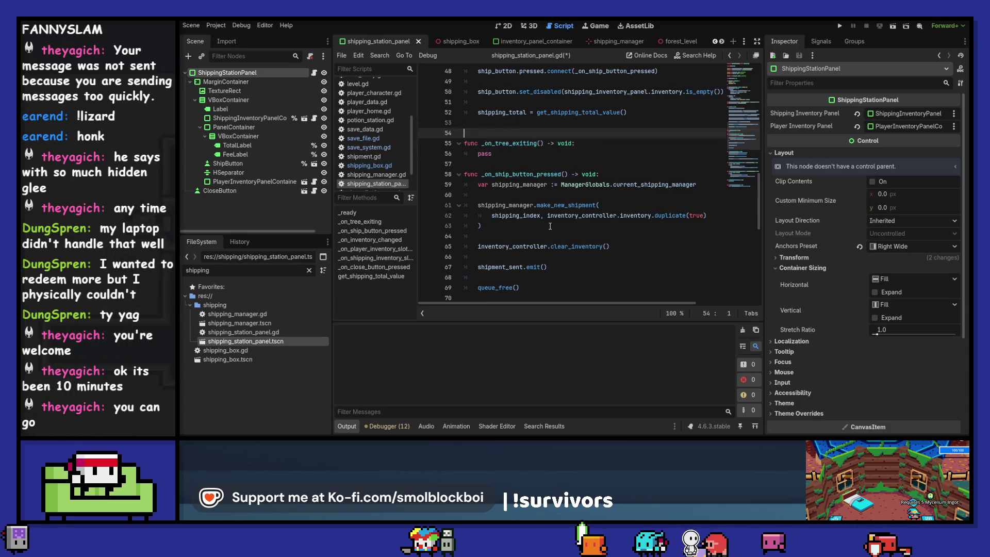
text(pass)
key(Return)
key(Return)
key(ctrl+s)
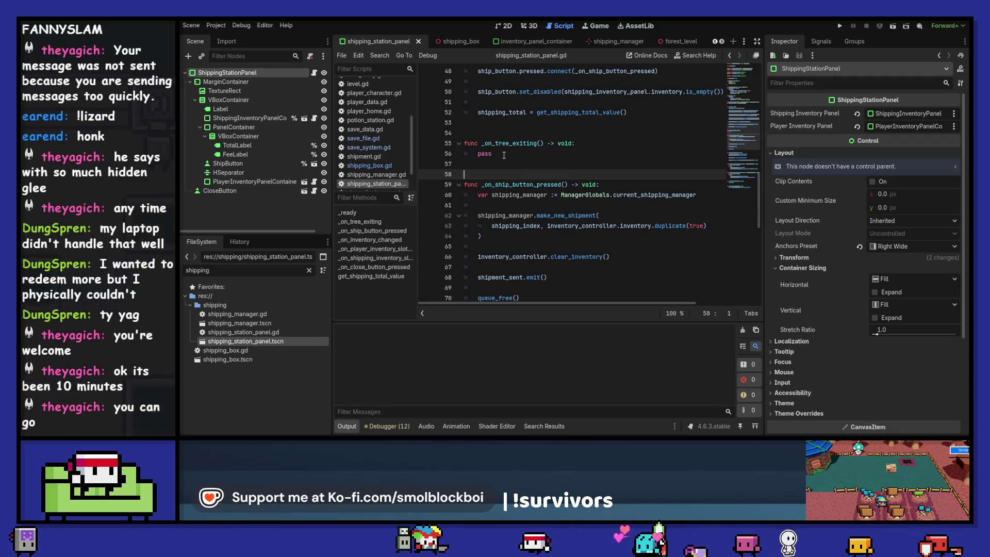
Replace pass in _on_tree_exiting with a for loop beginning 'for i in inventory_controller'.
double_click(503, 156)
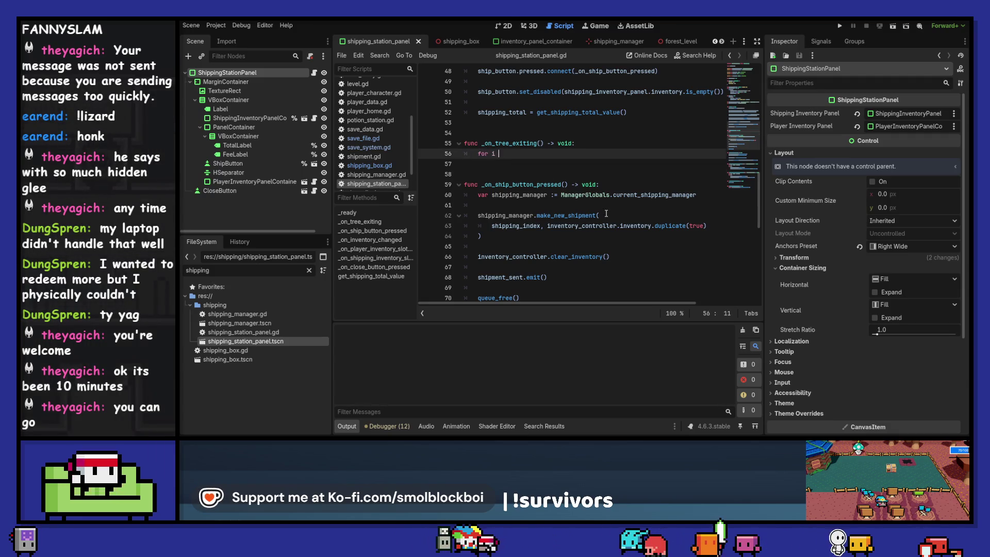
text(in)
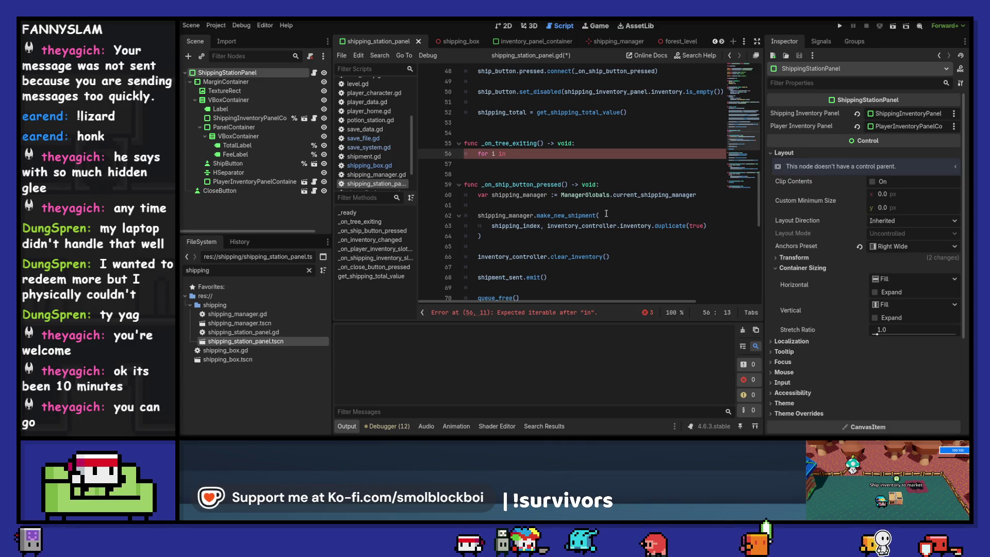
double_click(523, 258)
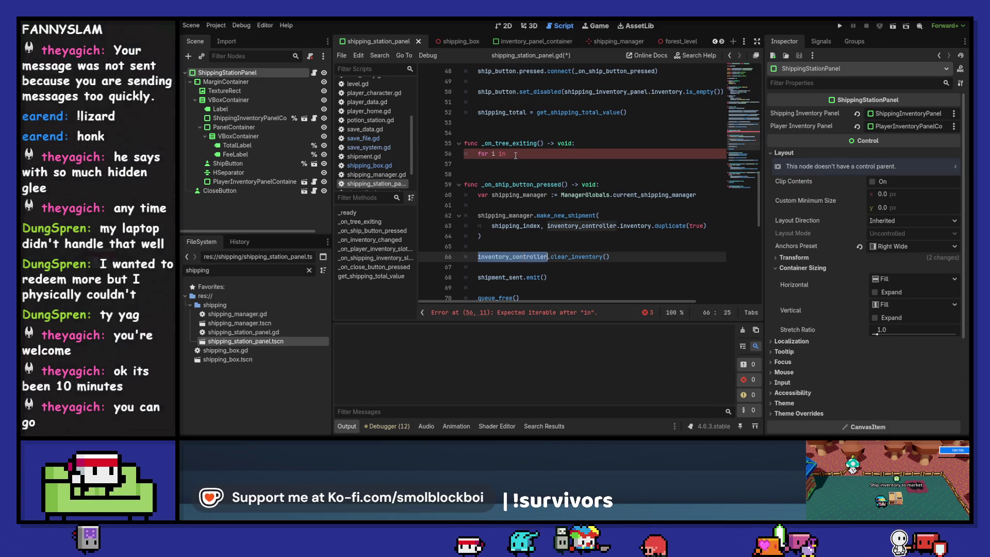
click(515, 155)
text(inventory_controller.)
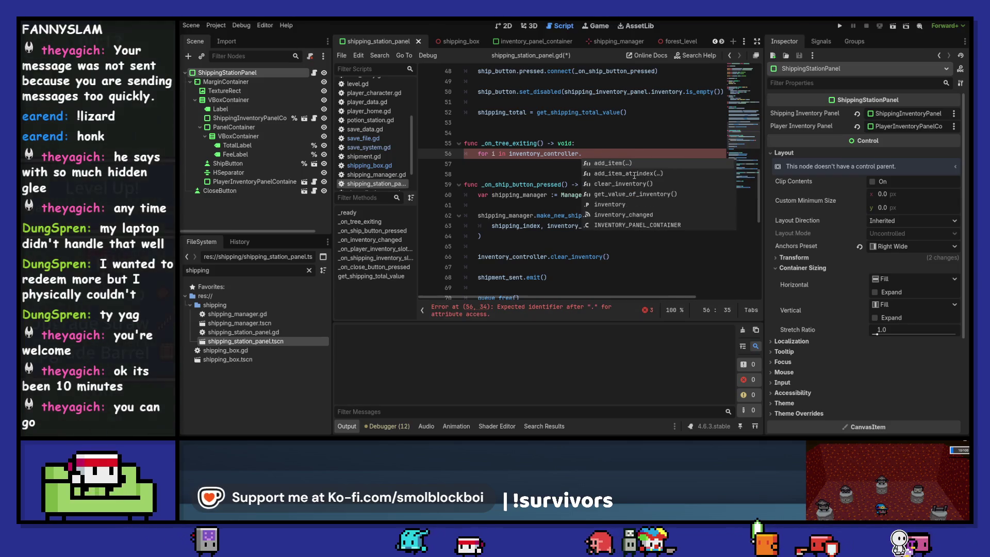
text(inventory.c)
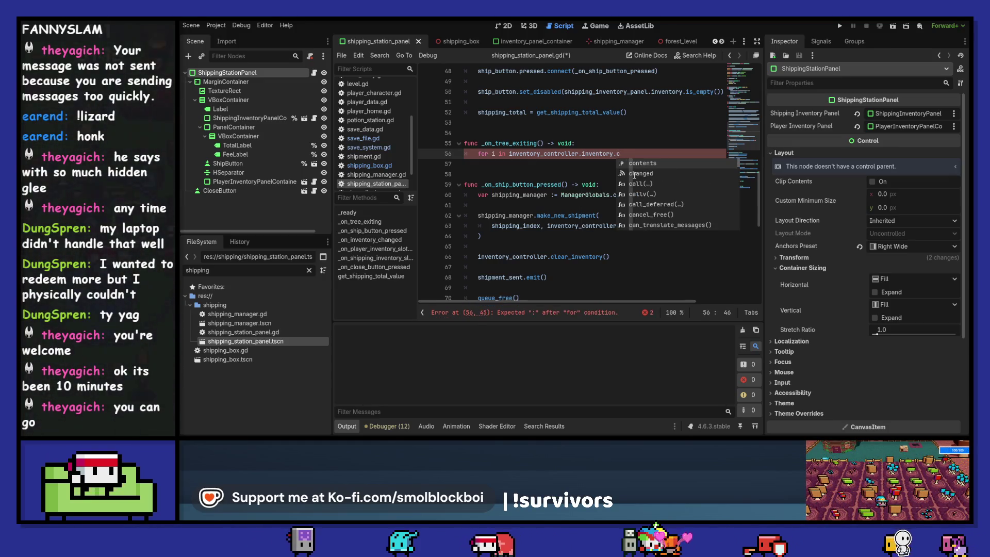
key(BackSpace)
text(get)
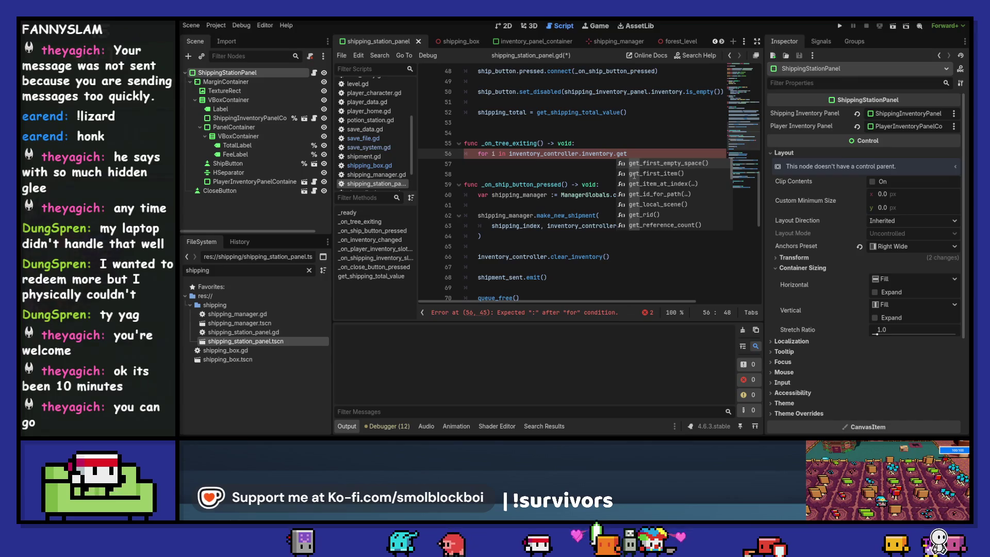
key(BackSpace)
key(BackSpace)
key(BackSpace)
text(get_)
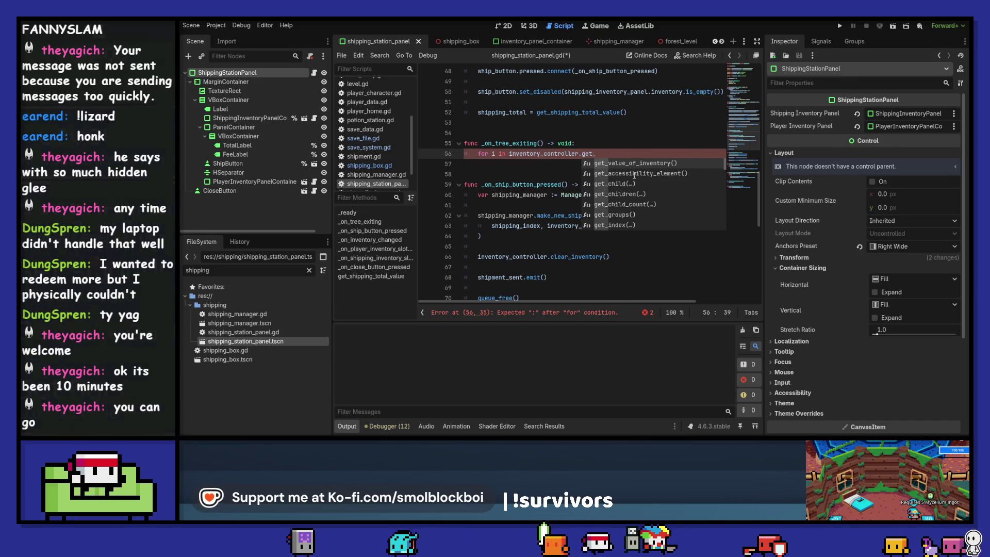
text(in)
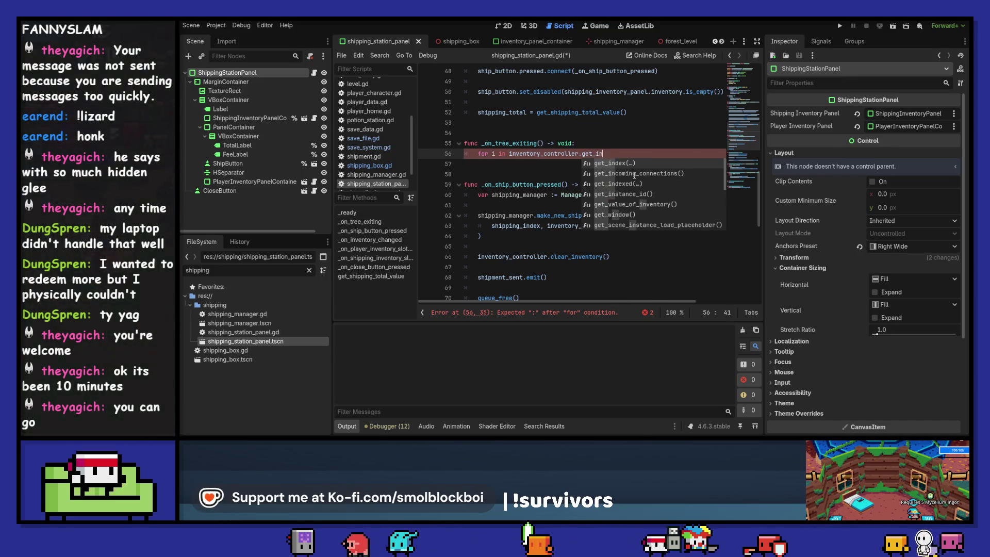
key(ctrl+shift+Left)
text(con)
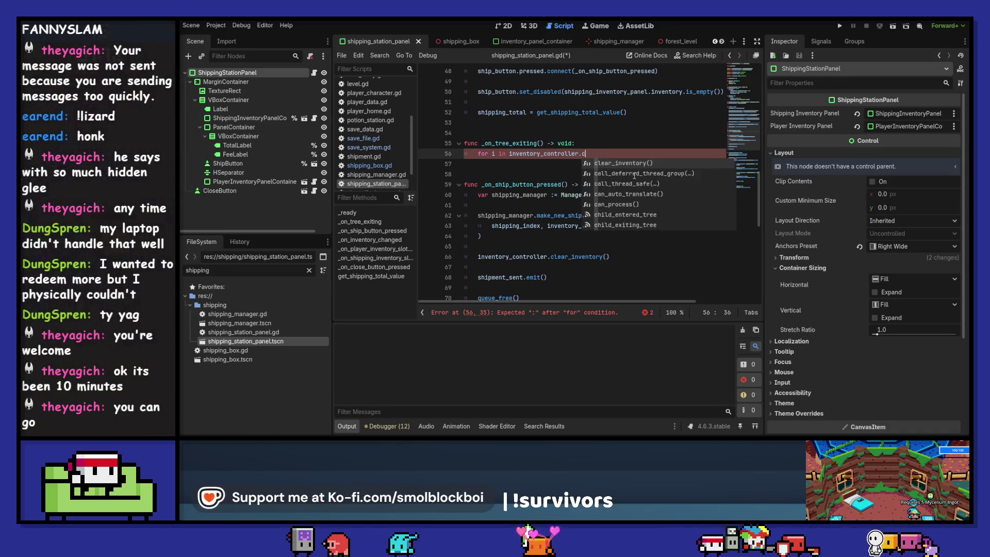
key(BackSpace)
key(BackSpace)
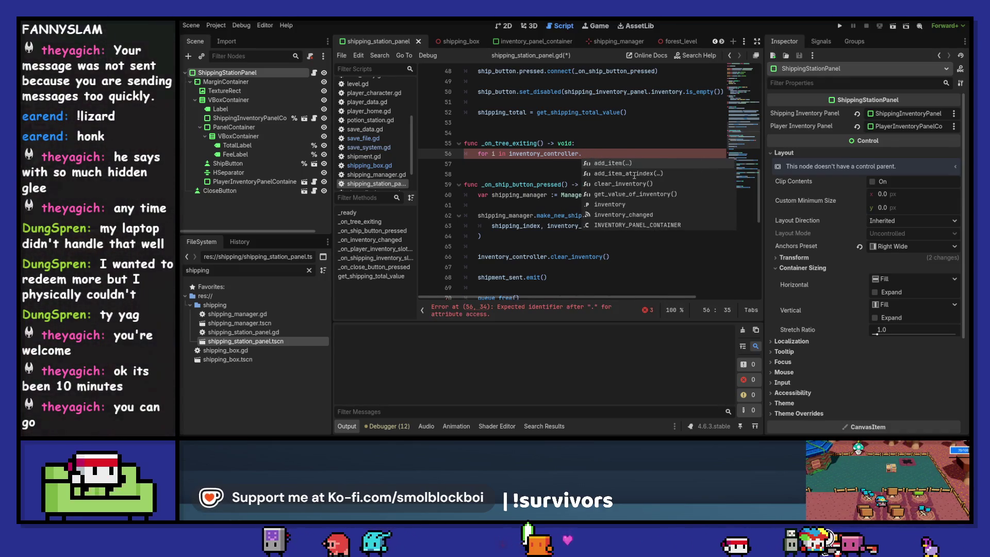
Complete the loop over inventory_controller.inventory.contents with a pass body, then scroll down.
key(Down)
key(Down)
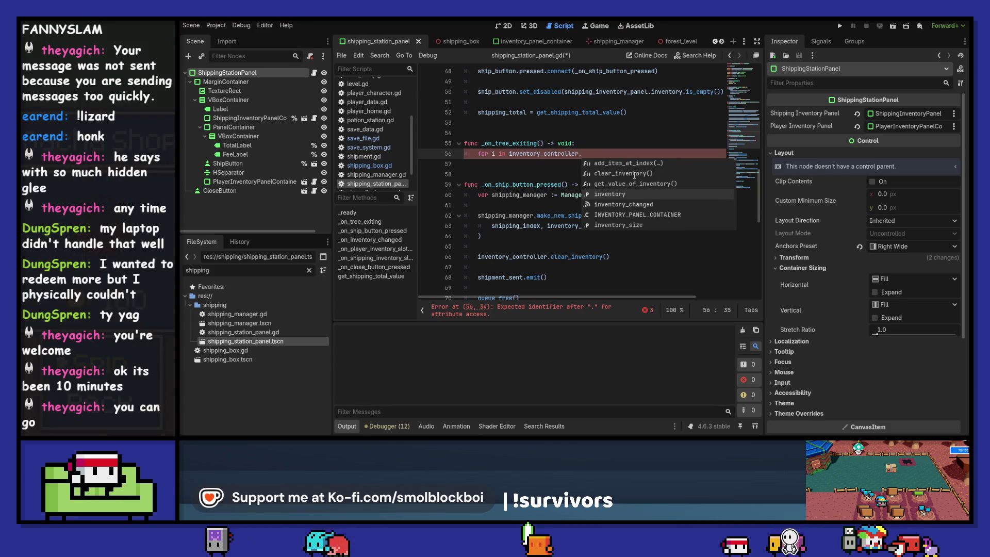
key(Return)
text(.)
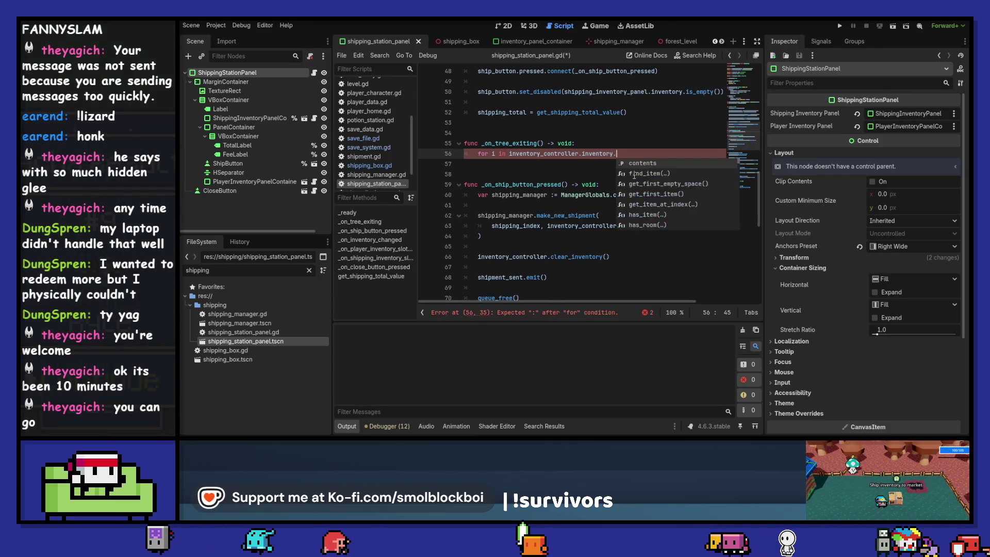
key(Return)
text(:)
key(Return)
text(pass)
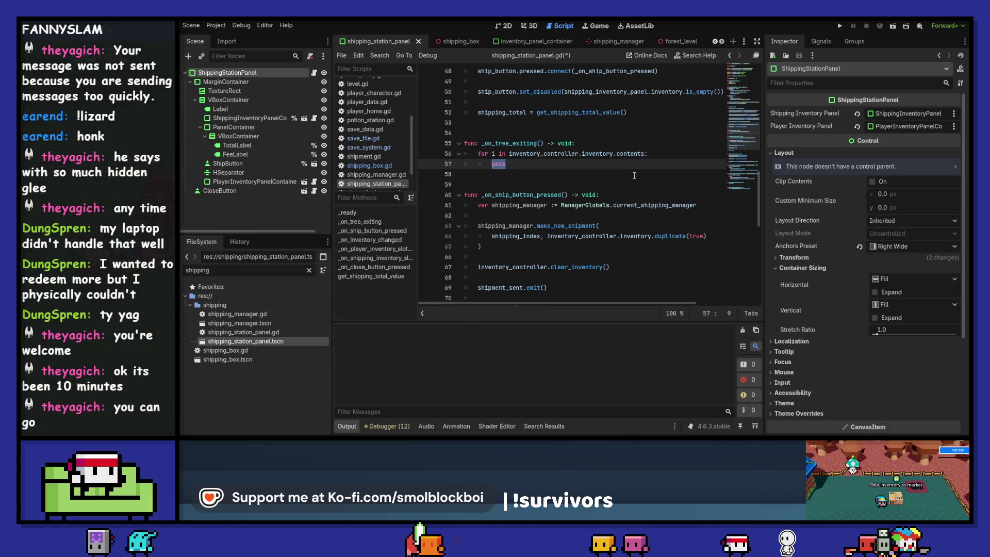
scroll(634, 176, down, 10)
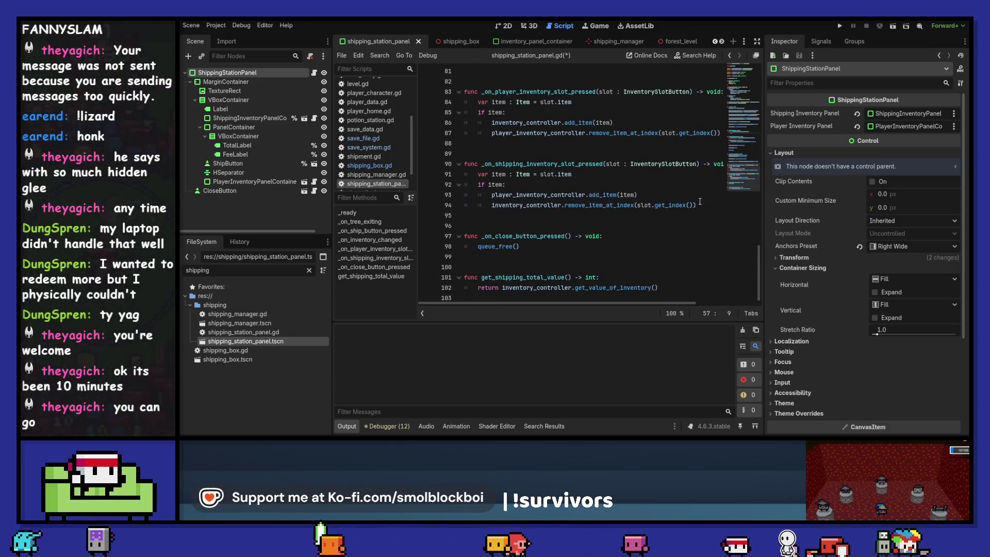
Paste the slot handler's item-moving lines into the loop in place of pass, indented.
mouse_move(707, 208)
mouse_down()
mouse_move(479, 175)
mouse_move(515, 164)
mouse_move(655, 205)
mouse_up()
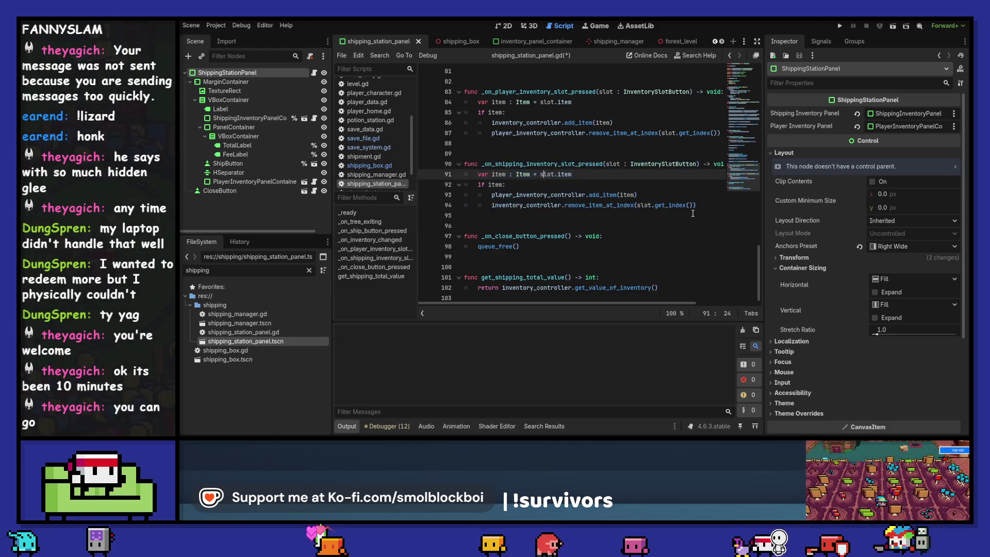
drag(469, 179, 469, 179)
key(ctrl+c)
scroll(544, 181, up, 12)
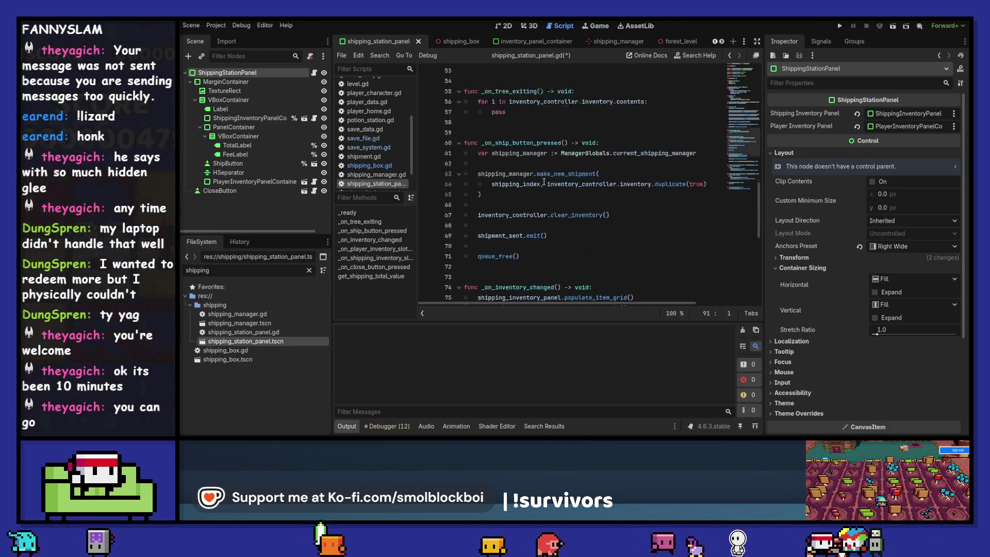
double_click(498, 194)
key(ctrl+v)
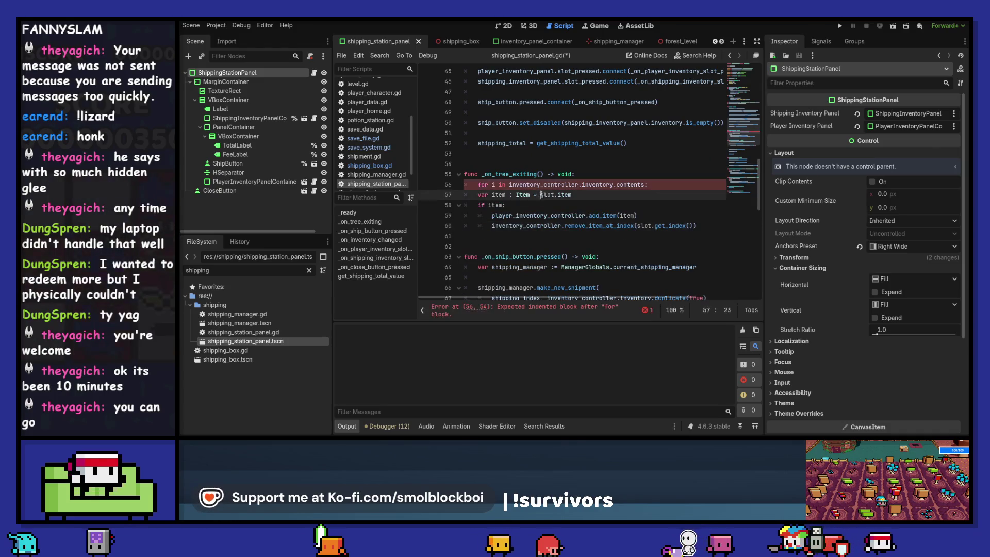
drag(540, 194, 551, 226)
key(Tab)
click(521, 205)
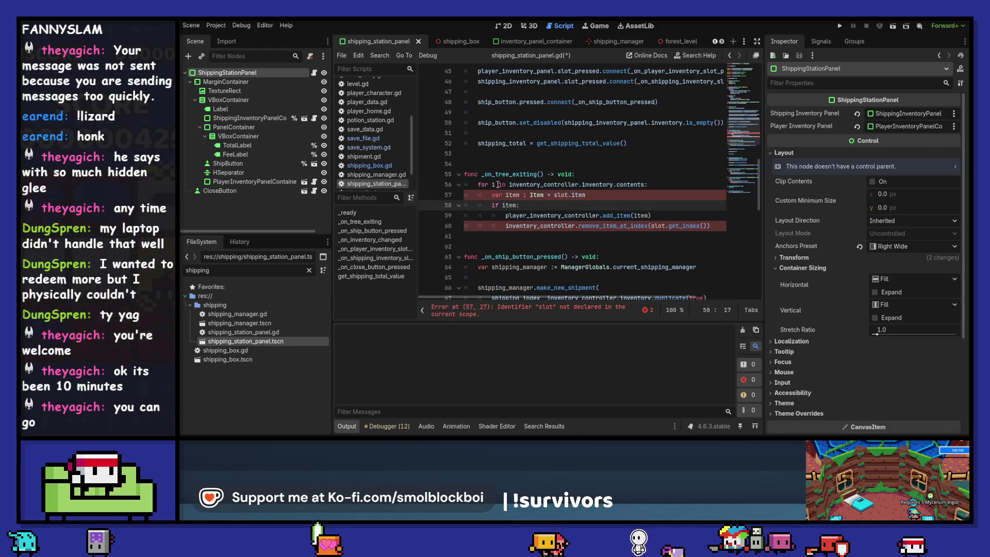
Make the for-loop iterate over the contents size using index i.
click(493, 185)
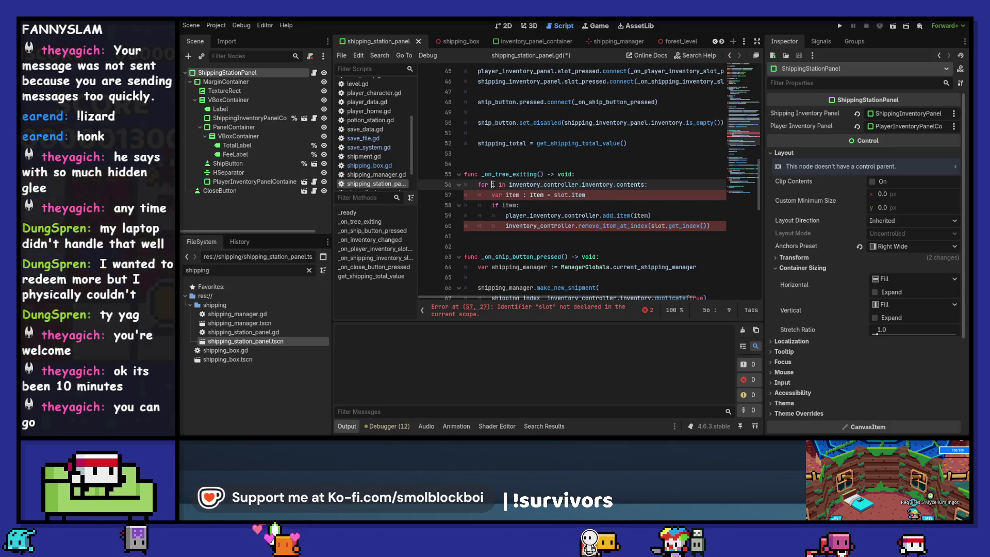
drag(554, 195, 597, 194)
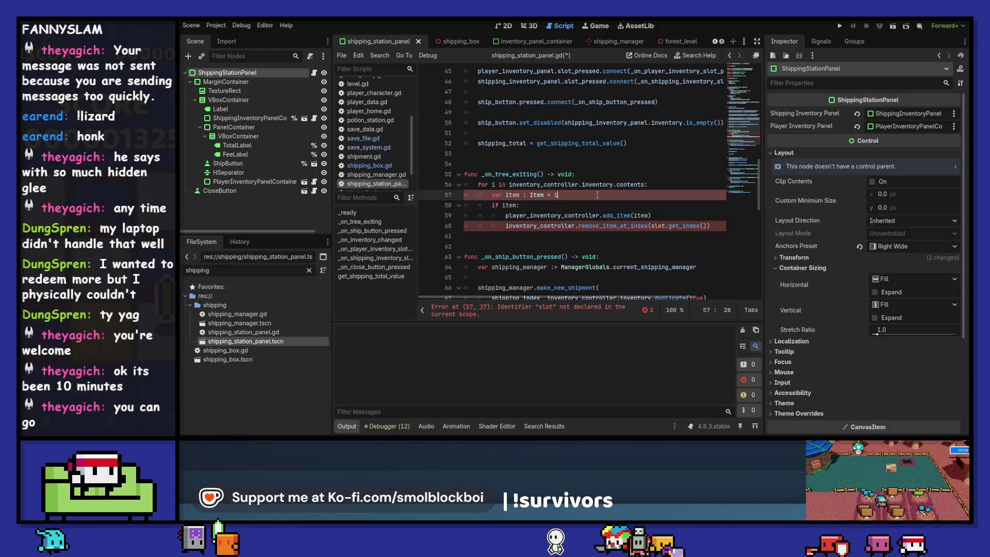
text(slot.item)
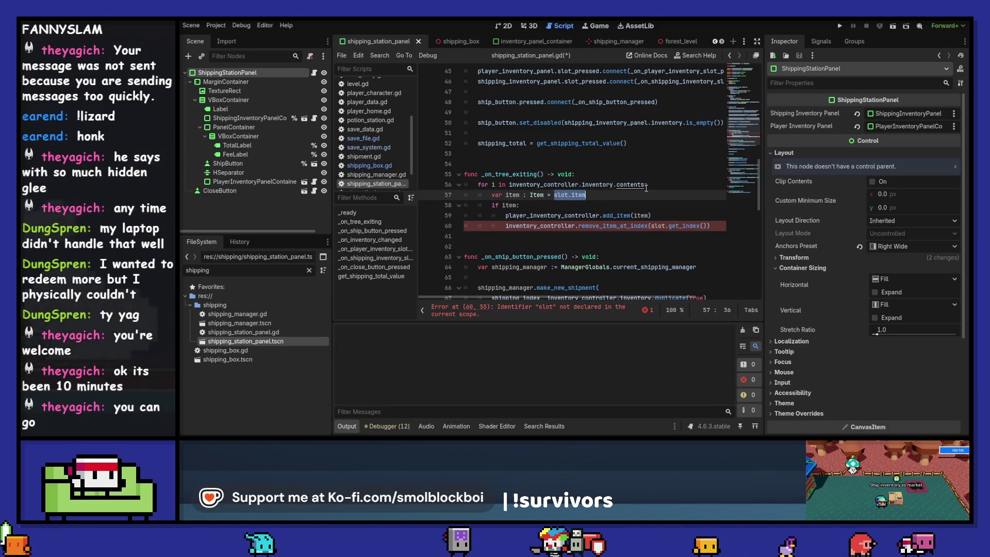
text(slot.item)
click(646, 186)
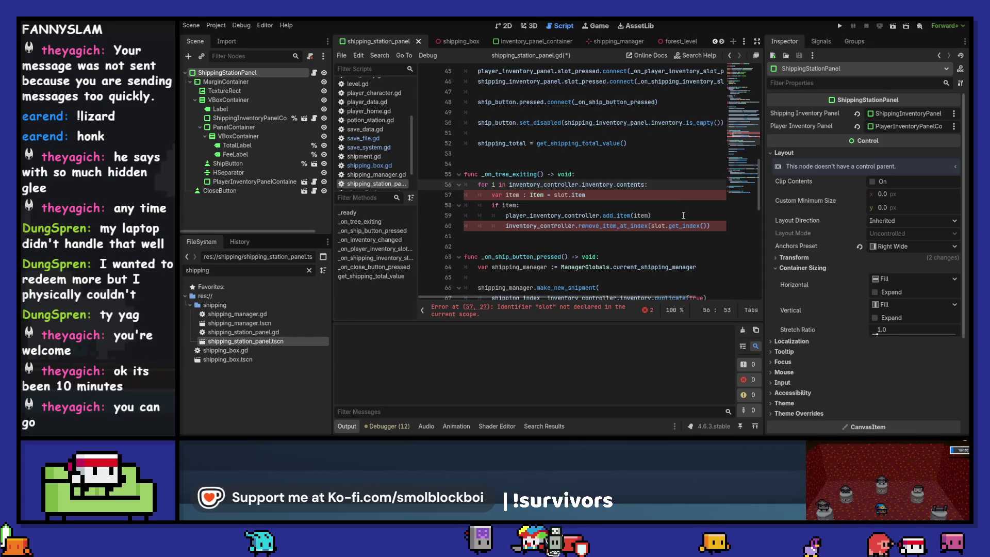
text(.)
text(size()
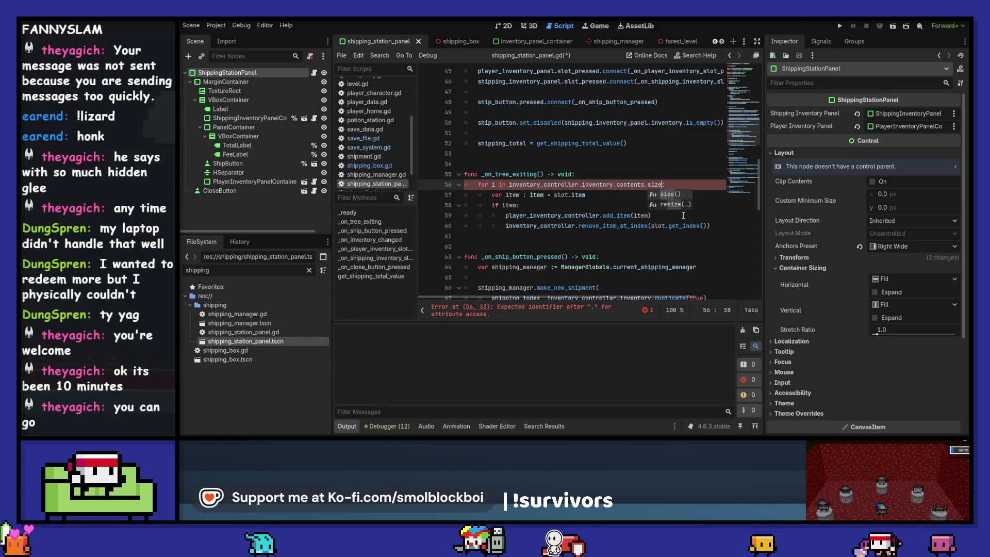
key(Down)
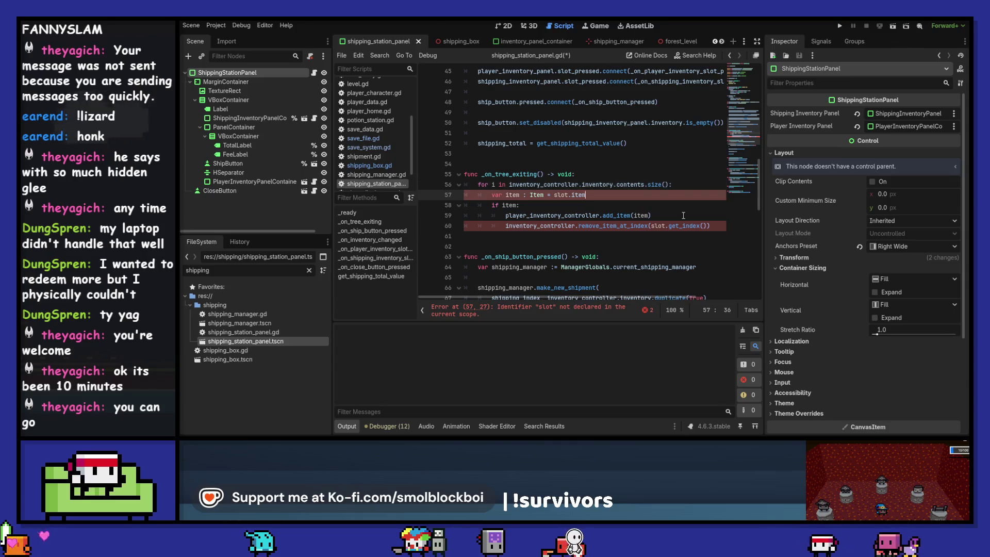
key(Up)
key(Up)
Store the inventory contents expression in a new 'var contents :=' line and loop over it.
key(Return)
text(var contents )
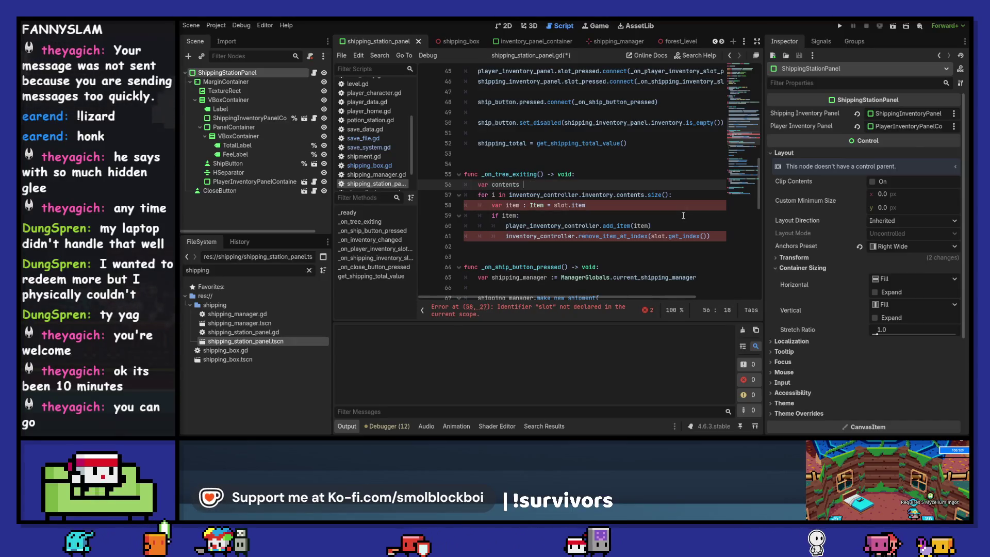
text(:)
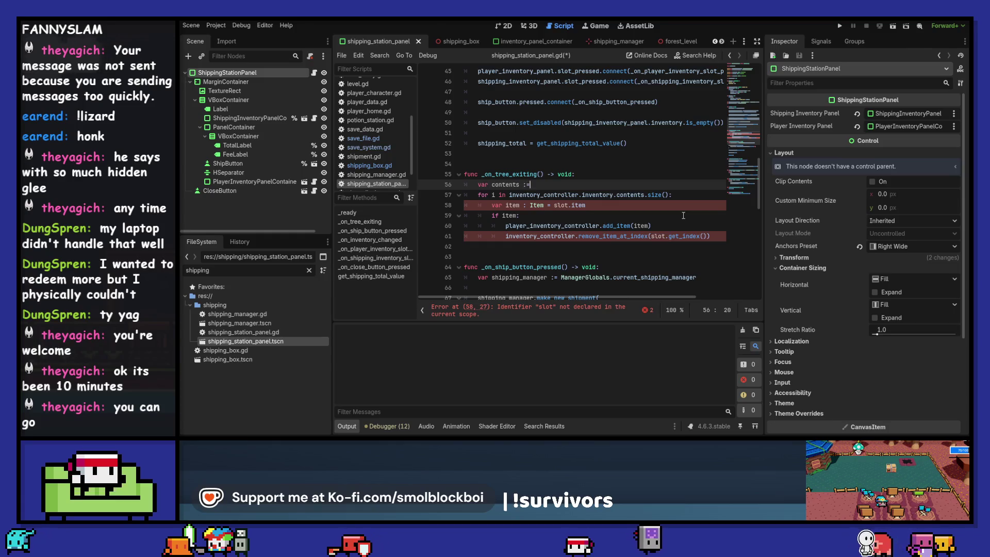
text(=)
key(Down)
key(ctrl+d)
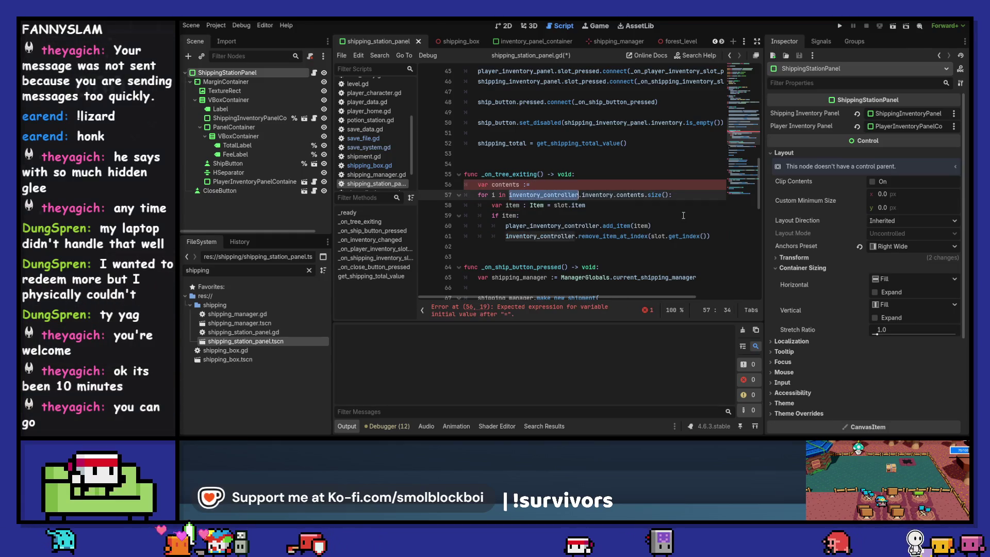
key(ctrl+c)
key(Up)
key(ctrl+v)
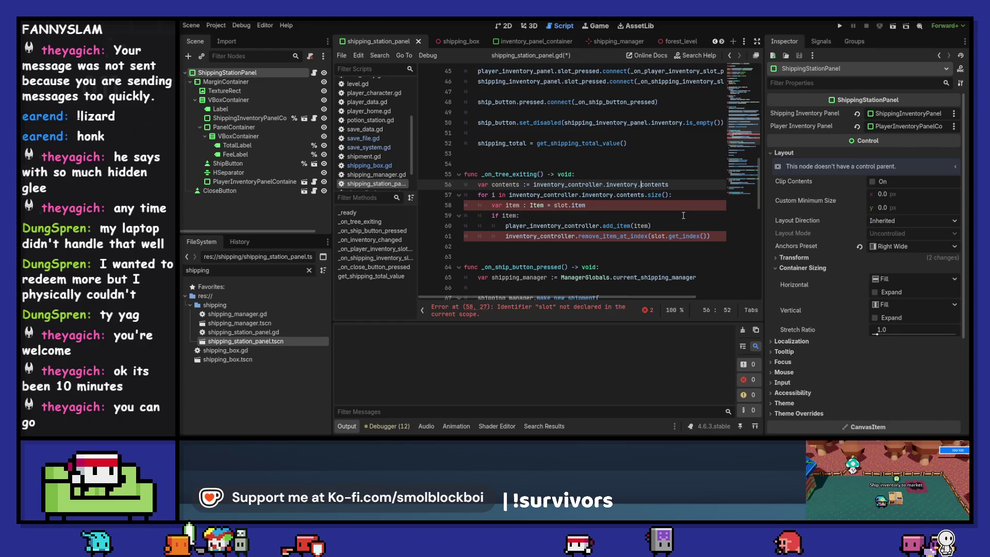
key(ctrl+c)
key(Down)
key(ctrl+Left)
key(ctrl+shift+Right)
key(ctrl+shift+Right)
key(ctrl+shift+Right)
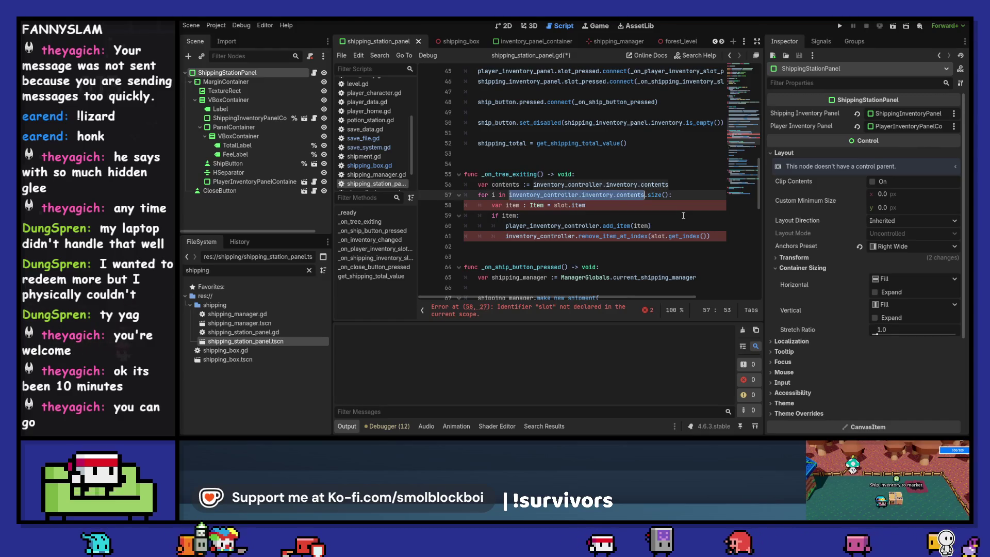
key(ctrl+v)
Take the item from contents[i], call remove_item_at_index(i), save the script, and run the game.
key(Down)
key(ctrl+Right)
key(ctrl+Right)
key(ctrl+Right)
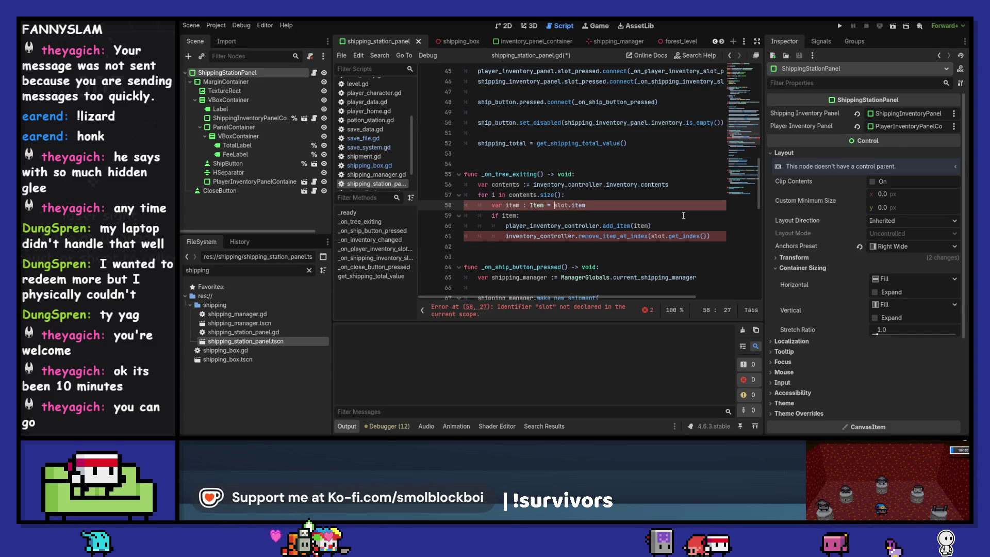
text(ten)
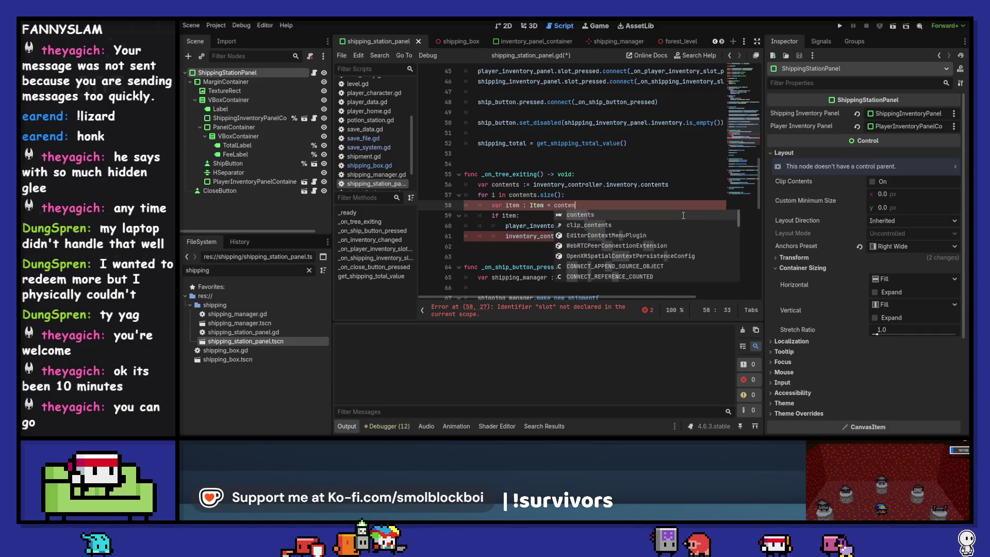
text(ts[i)
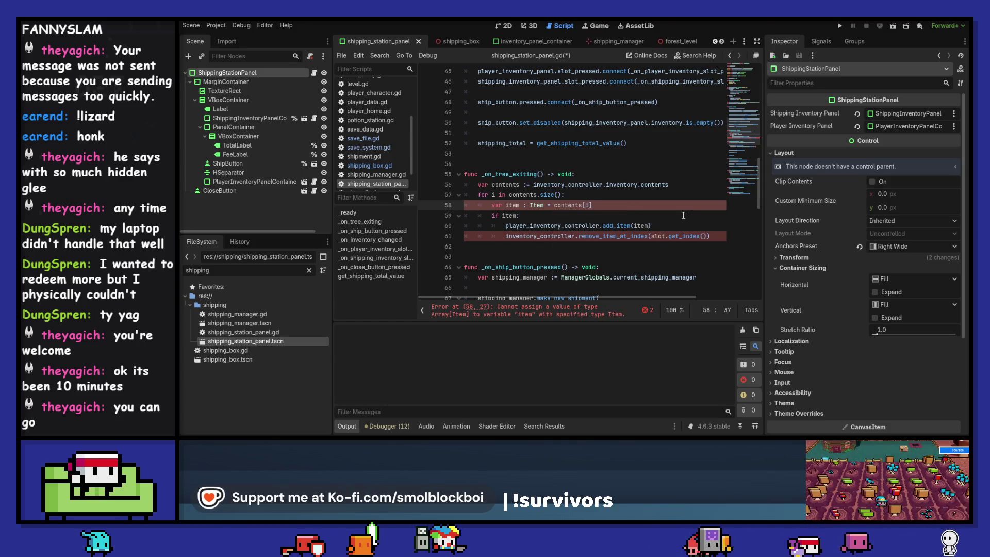
key(Down)
key(Down)
key(Down)
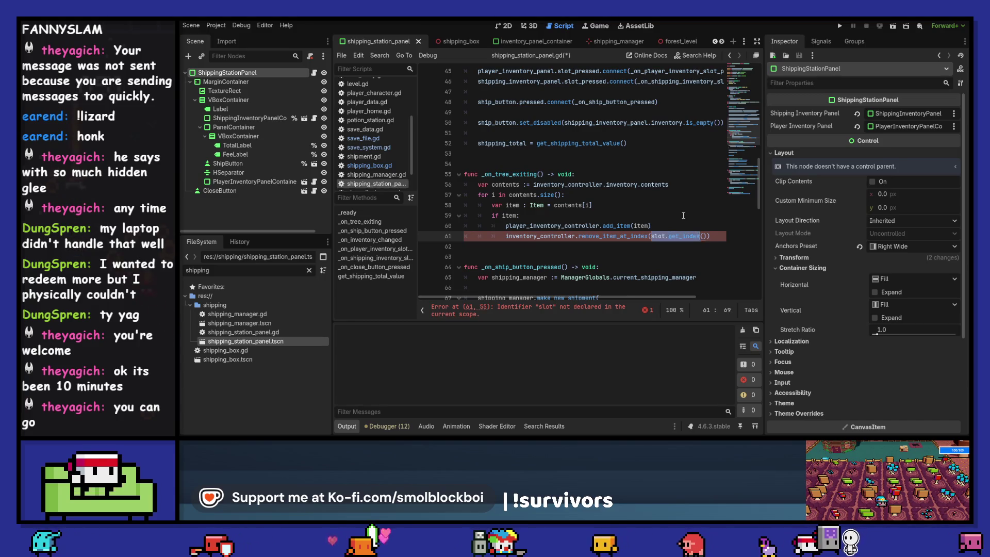
text(i)
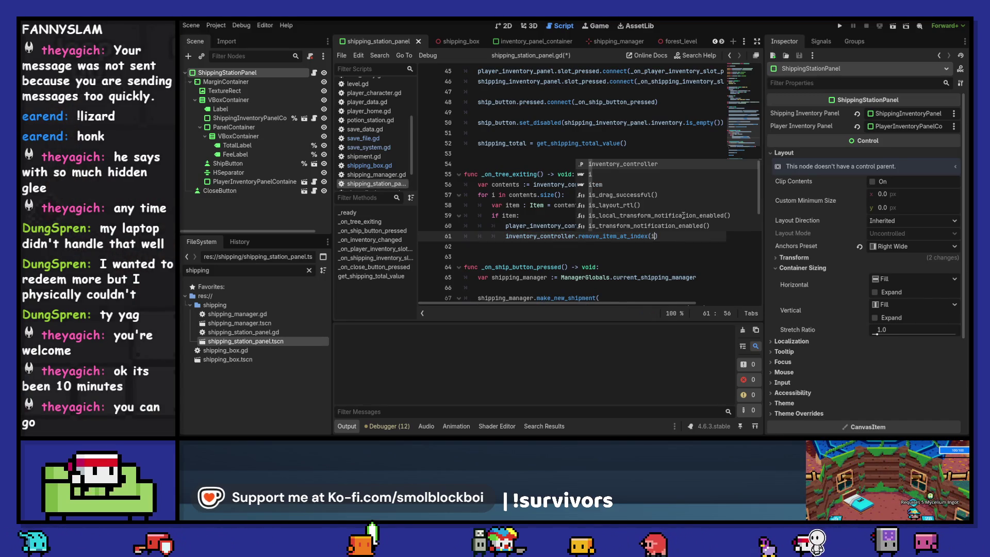
key(ctrl+s)
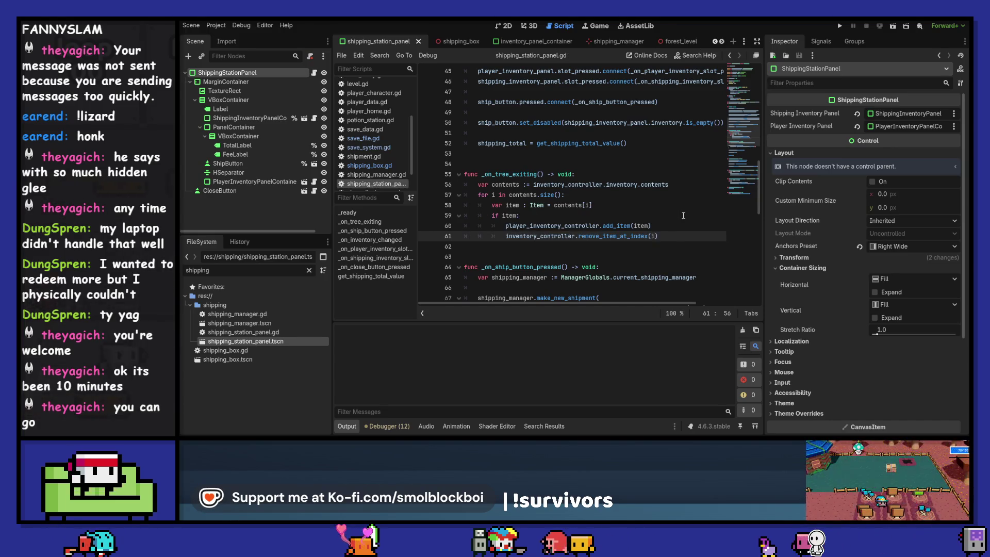
key(F5)
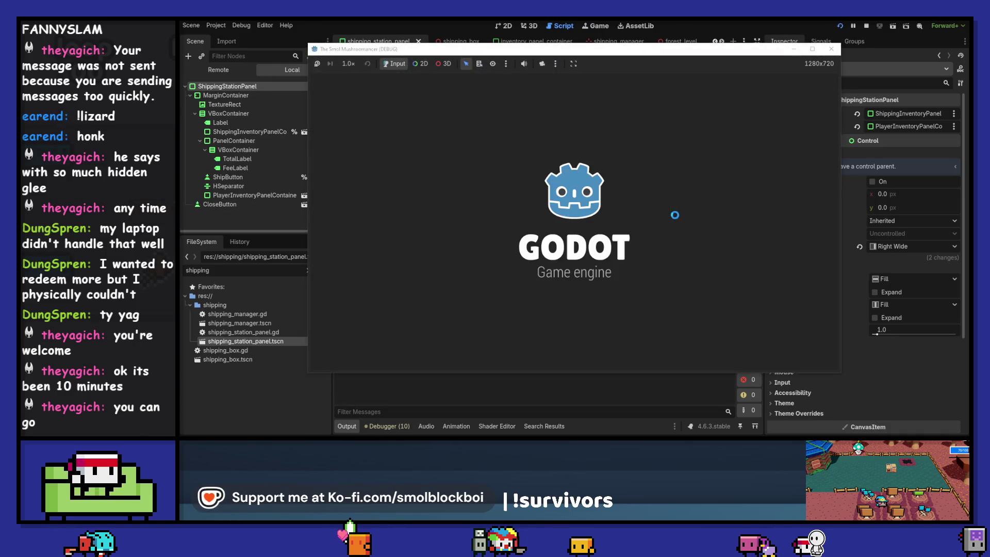
Start the game, walk to the Shipping Box, and queue two mushrooms in the shipping panel.
click(591, 225)
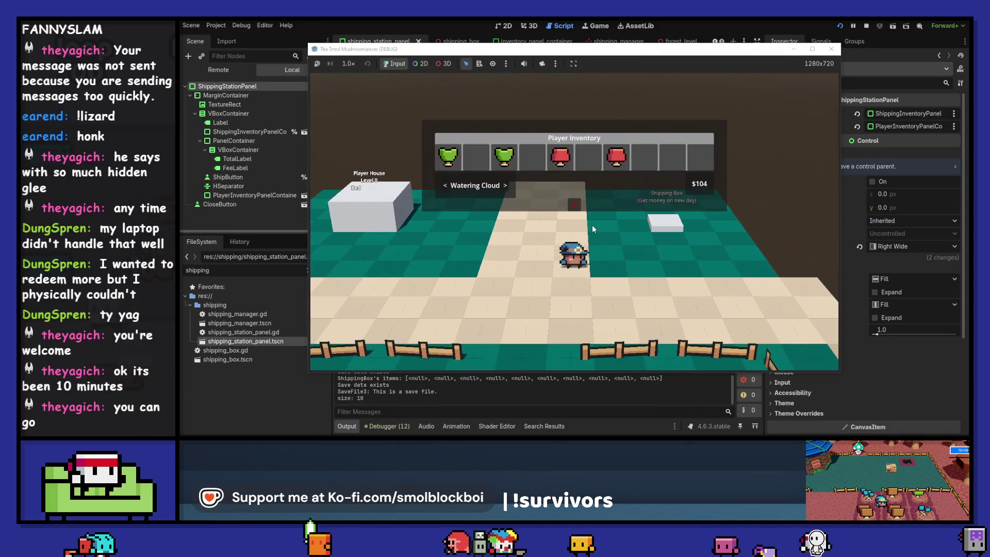
key(d)
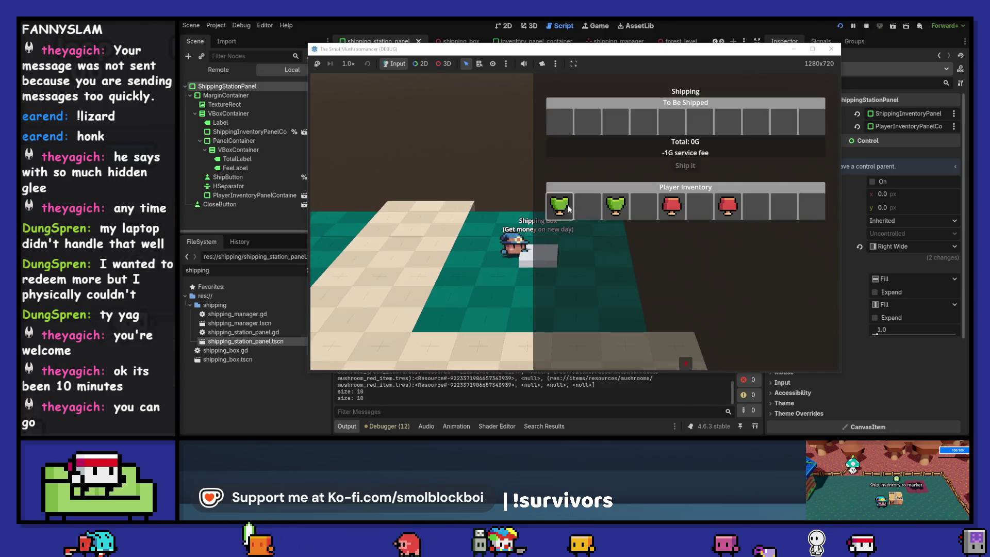
click(569, 209)
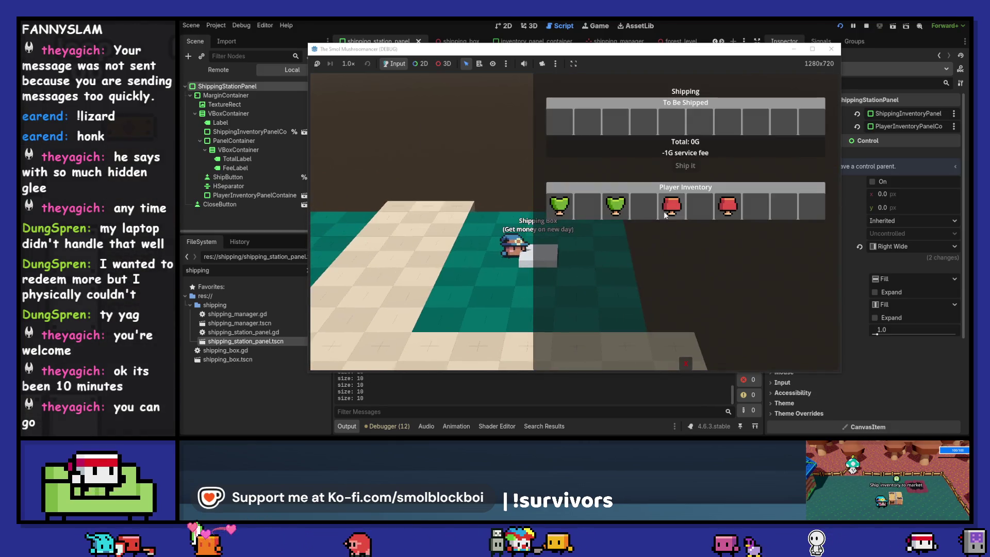
click(663, 212)
click(727, 206)
click(615, 207)
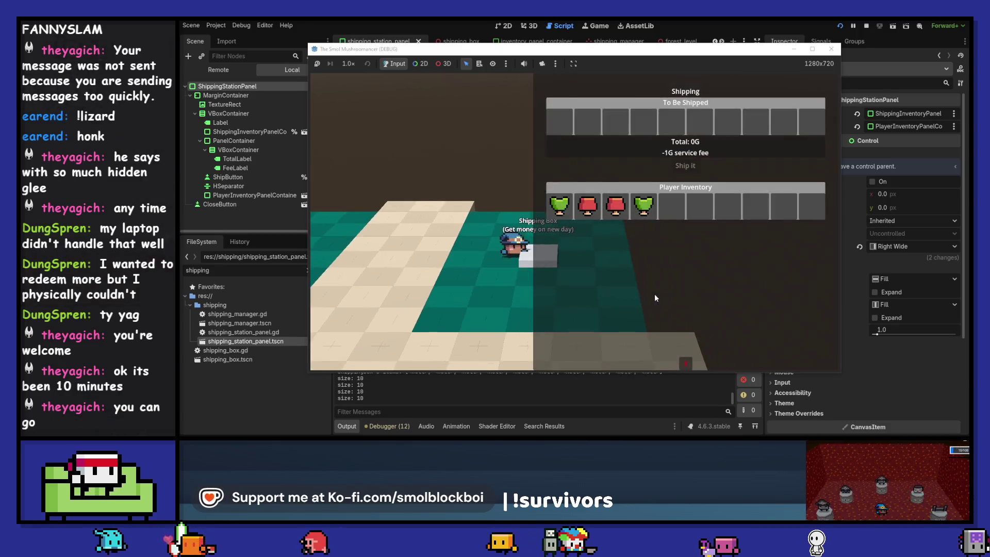
click(654, 292)
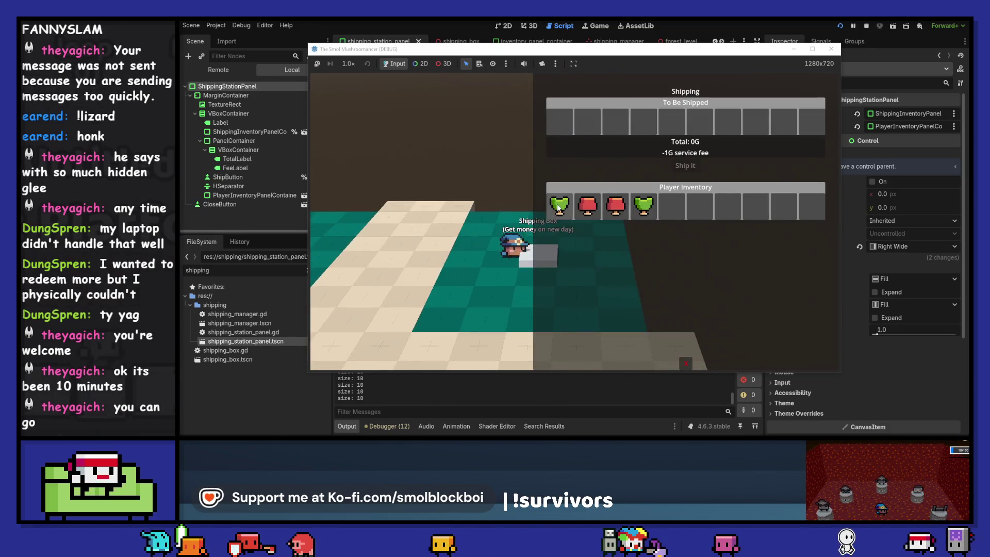
Move two green and two red mushrooms into To Be Shipped, then reopen the panel.
click(559, 206)
click(559, 206)
click(558, 206)
click(558, 206)
click(685, 165)
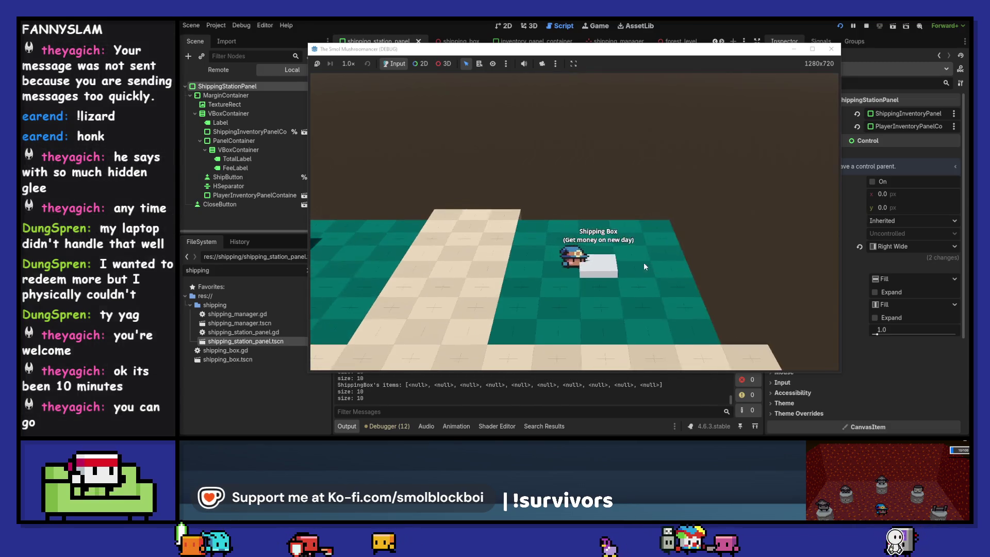
click(644, 264)
click(635, 266)
click(629, 265)
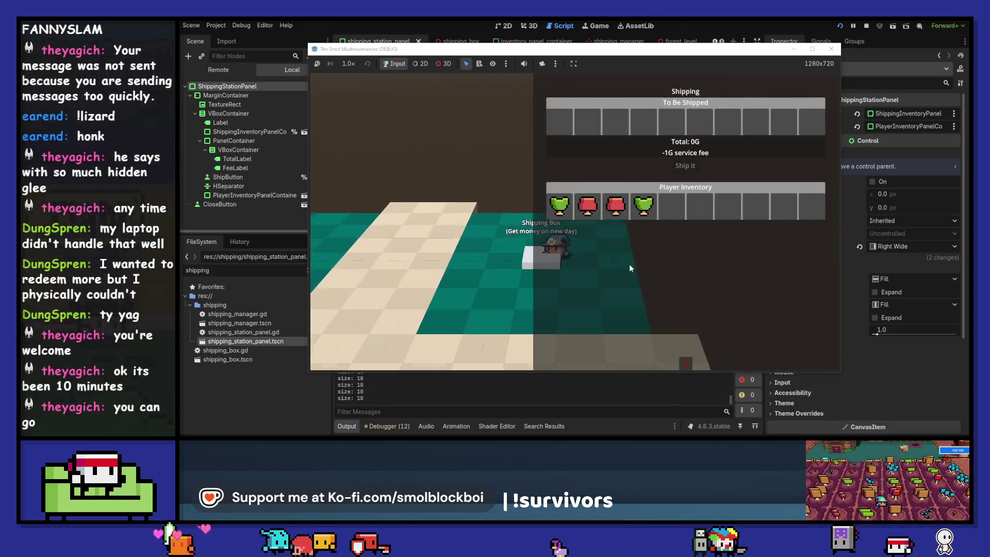
Queue four mushrooms for shipping, then close and reopen the shipping panel to check returns.
click(587, 206)
click(615, 206)
click(643, 206)
click(560, 203)
click(639, 285)
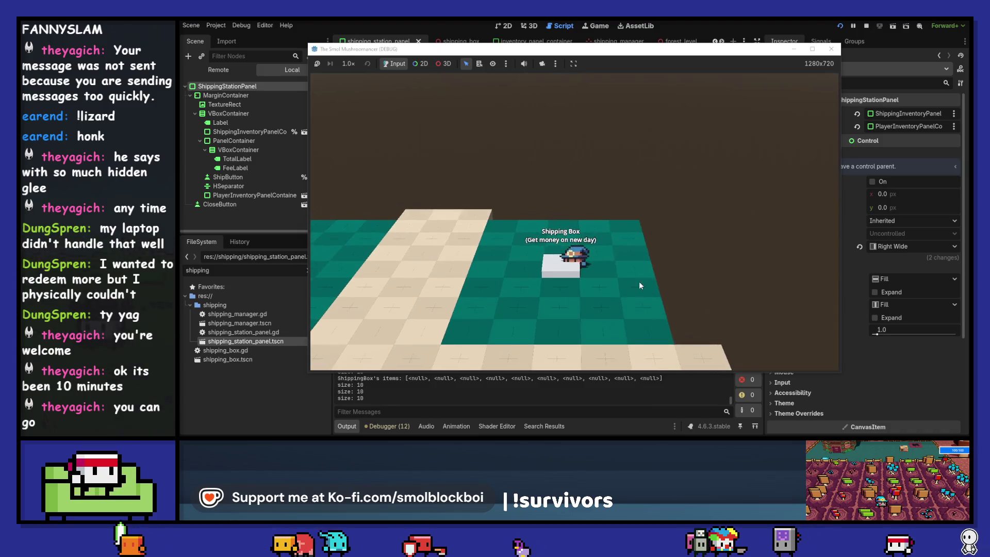
click(638, 281)
click(610, 280)
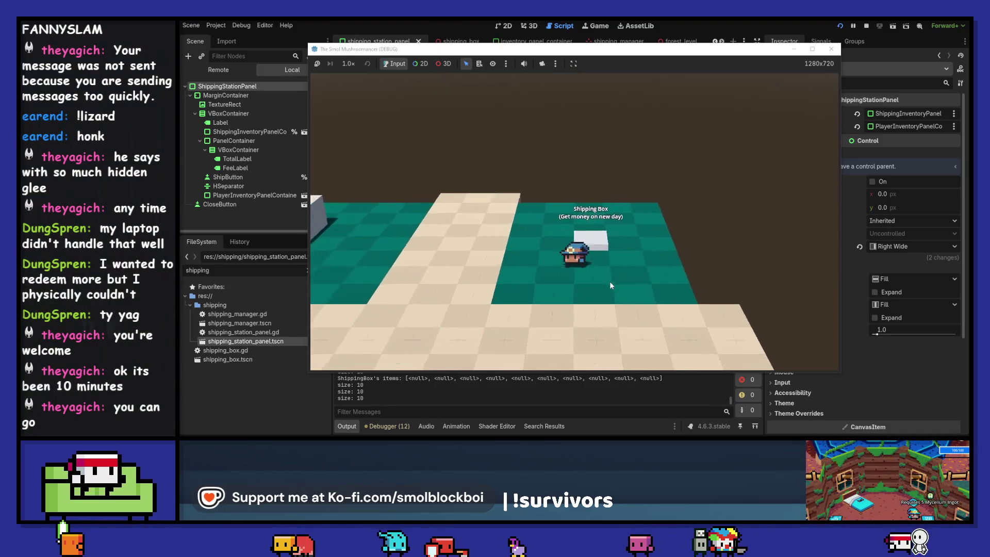
click(610, 280)
Queue one green and two red mushrooms, close the panel, and reopen it.
click(560, 207)
click(587, 206)
click(615, 206)
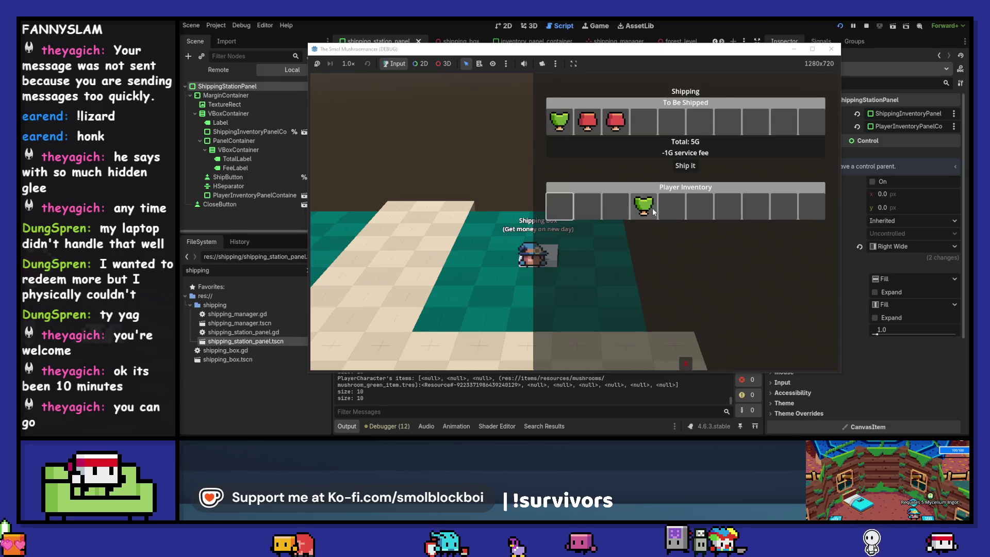
click(644, 274)
click(632, 262)
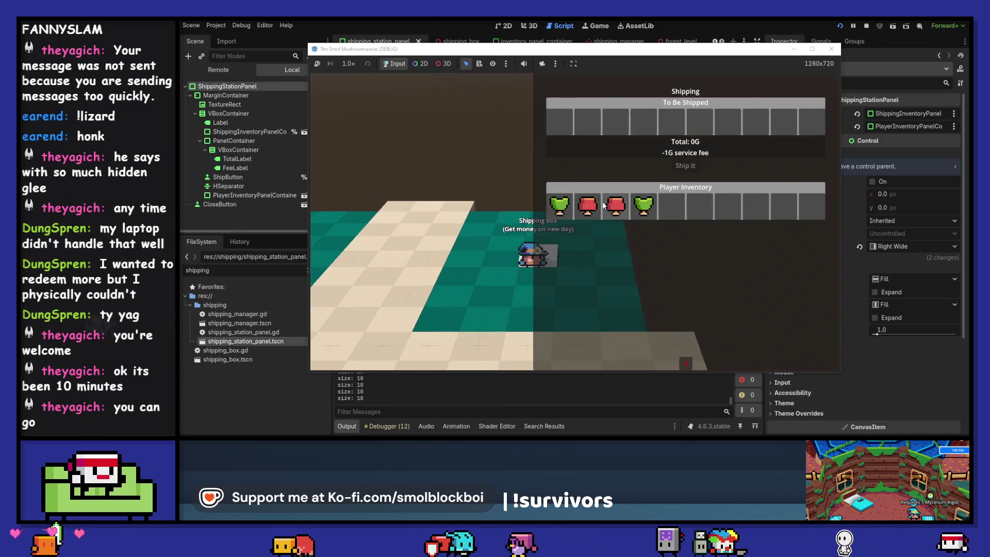
click(630, 233)
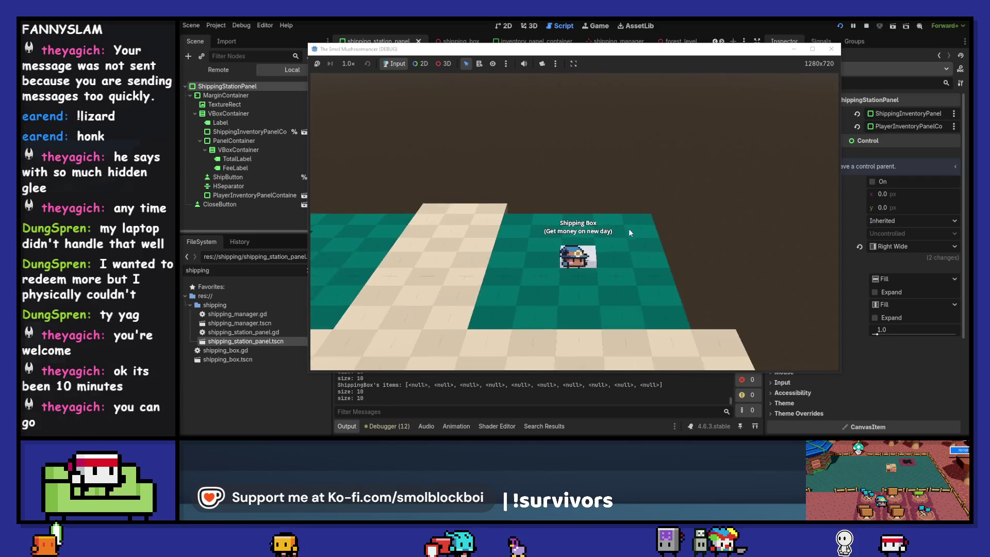
click(629, 232)
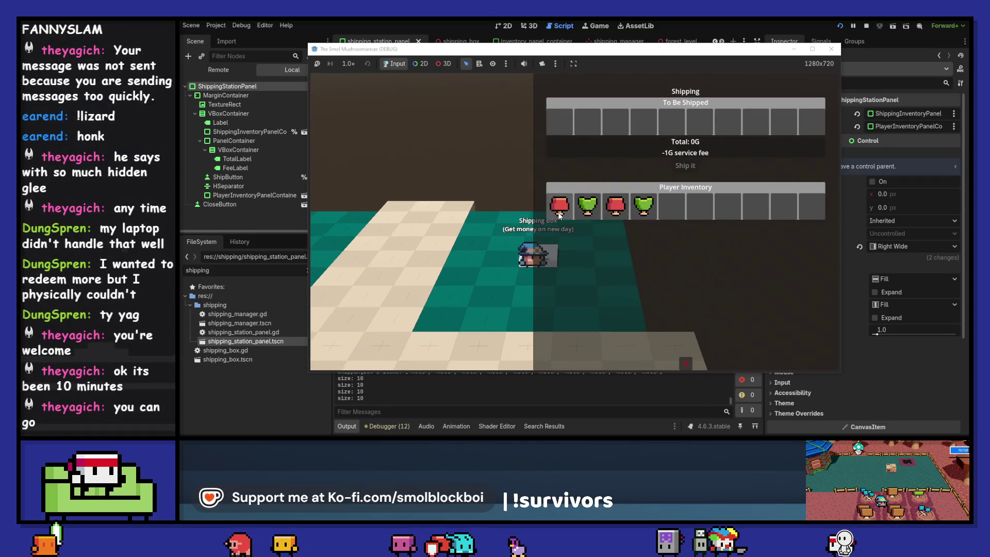
Queue a red and a green mushroom, close the panel, and check Player Inventory.
click(561, 206)
click(587, 206)
click(633, 293)
click(633, 292)
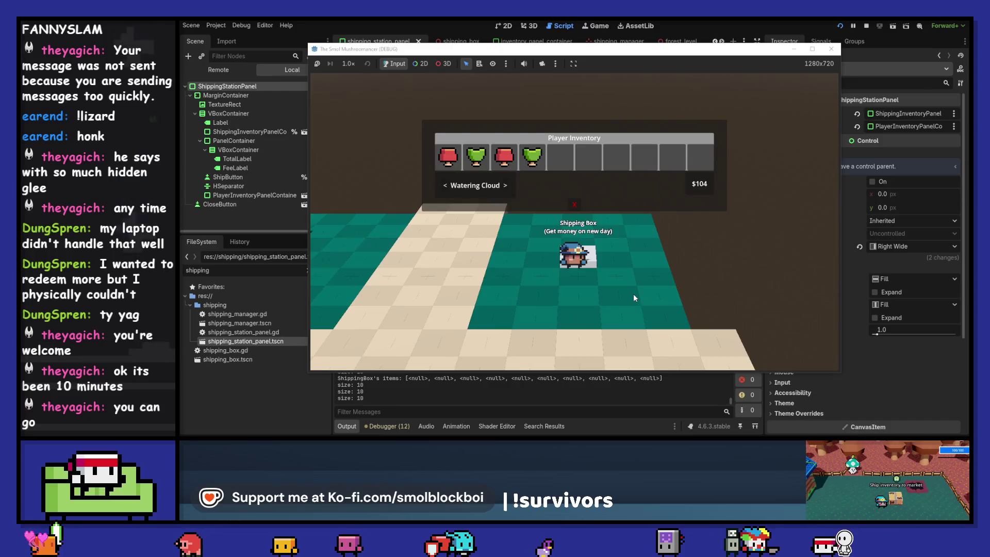
click(663, 227)
Walk to the farm plot and plant seeds in several tiles with earth magic.
key(s)
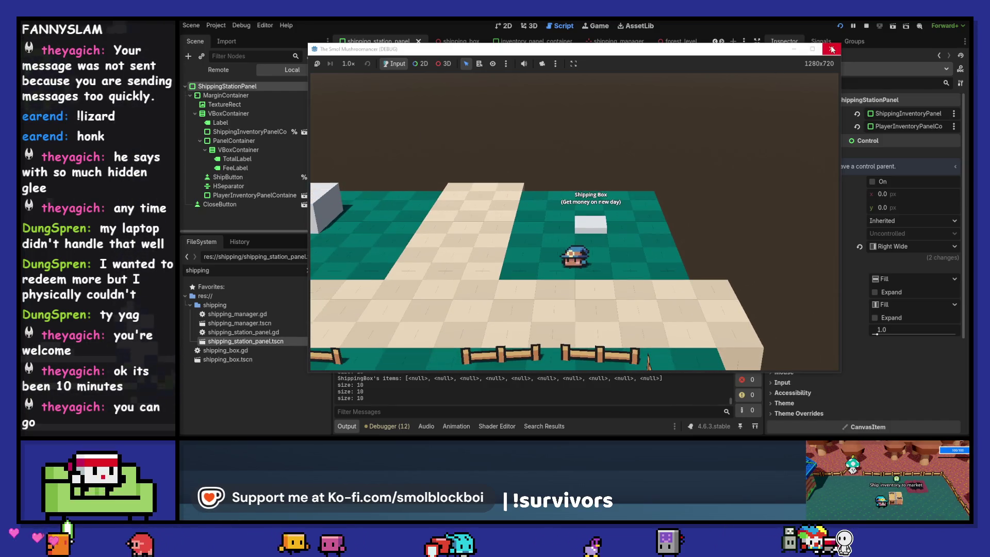
key(s)
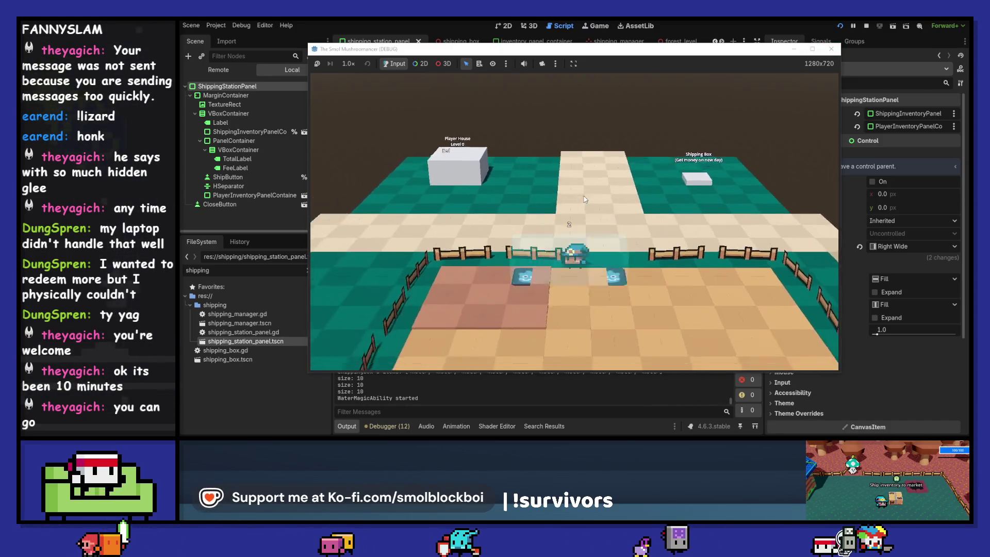
key(1)
key(2)
key(1)
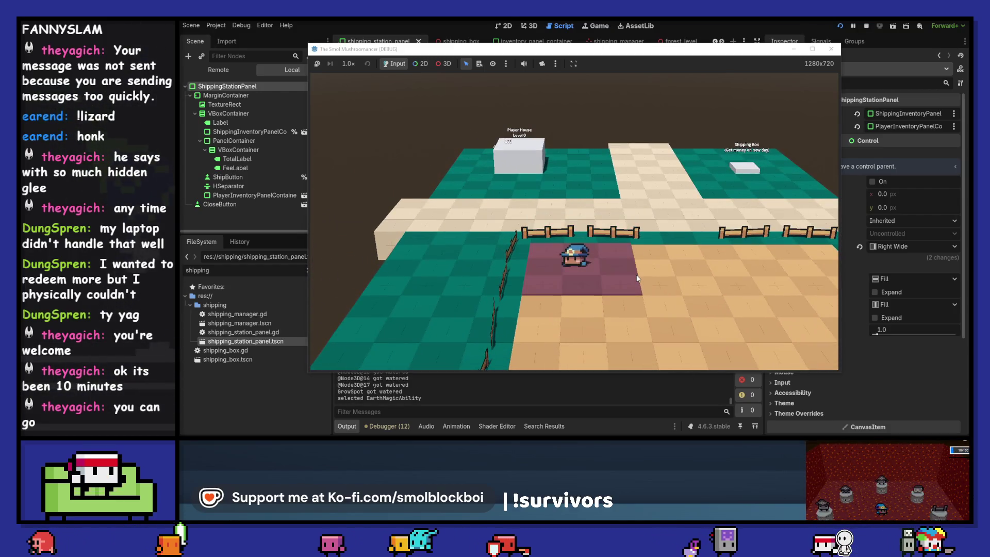
click(636, 279)
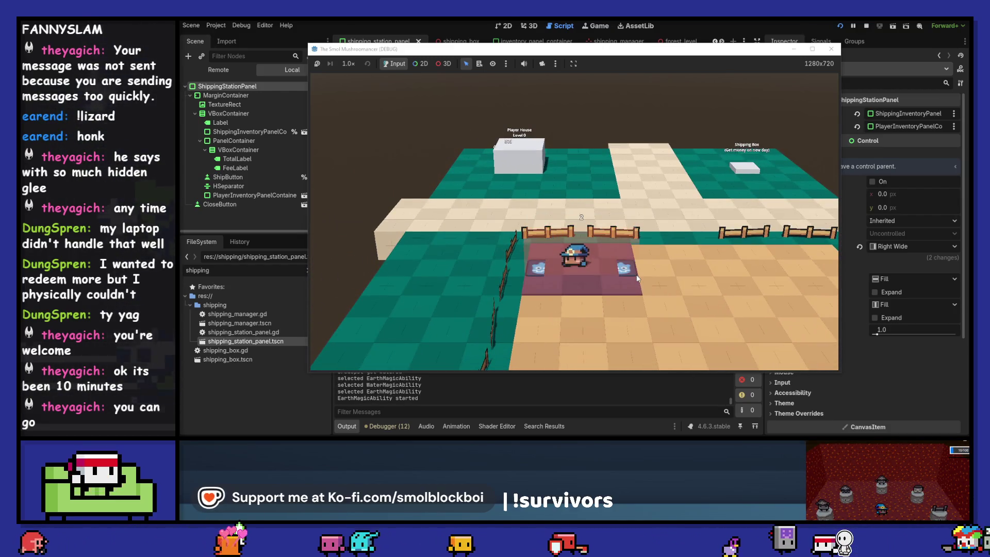
key(w)
key(d)
click(636, 274)
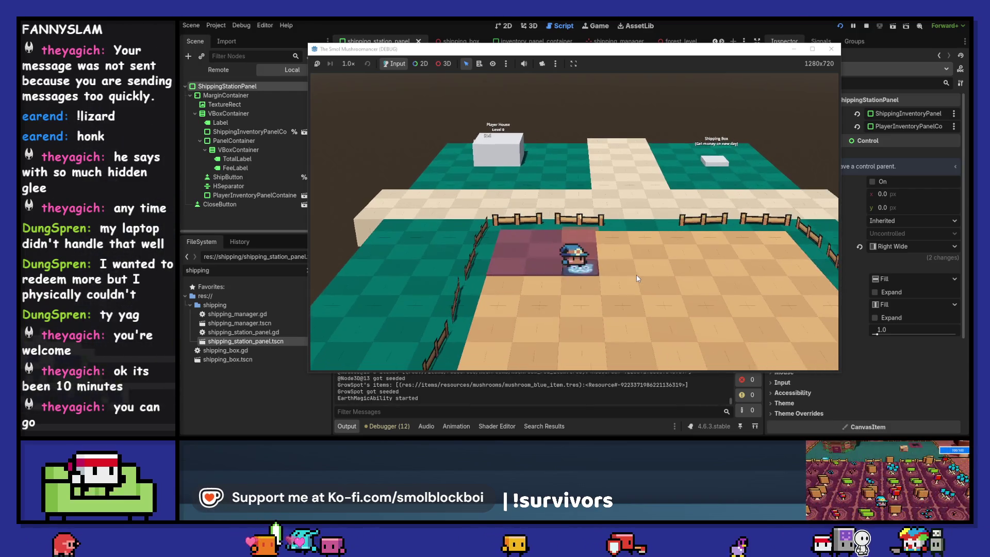
click(636, 275)
Walk to the bed in the Player House and end the day.
key(w)
key(a)
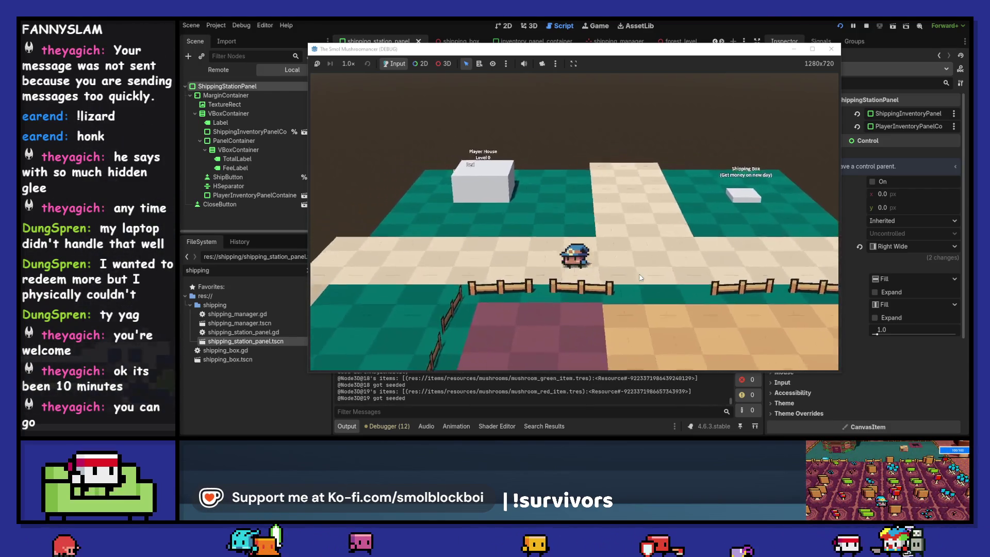
key(e)
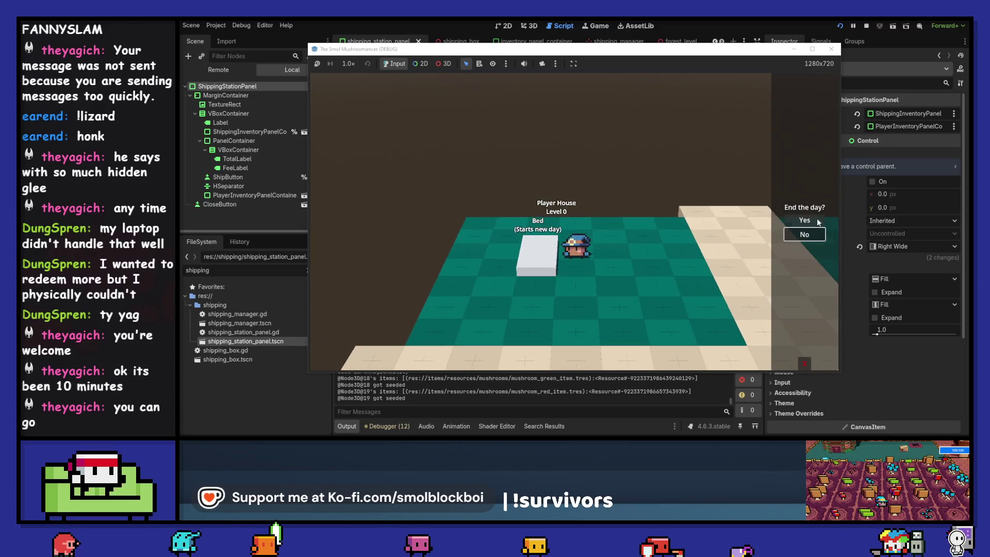
click(817, 218)
Harvest the grown mushrooms with air magic and head to the Shipping Box.
key(s)
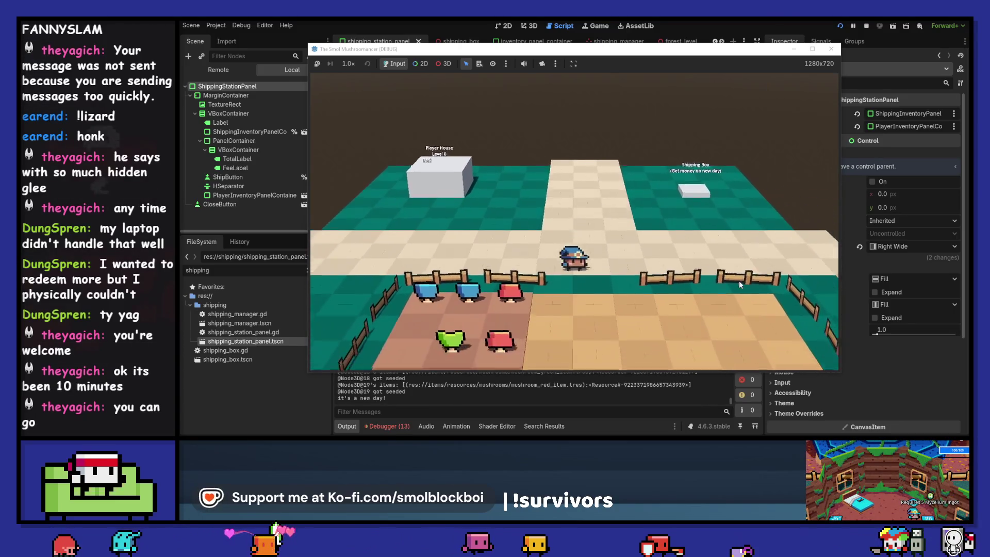
key(2)
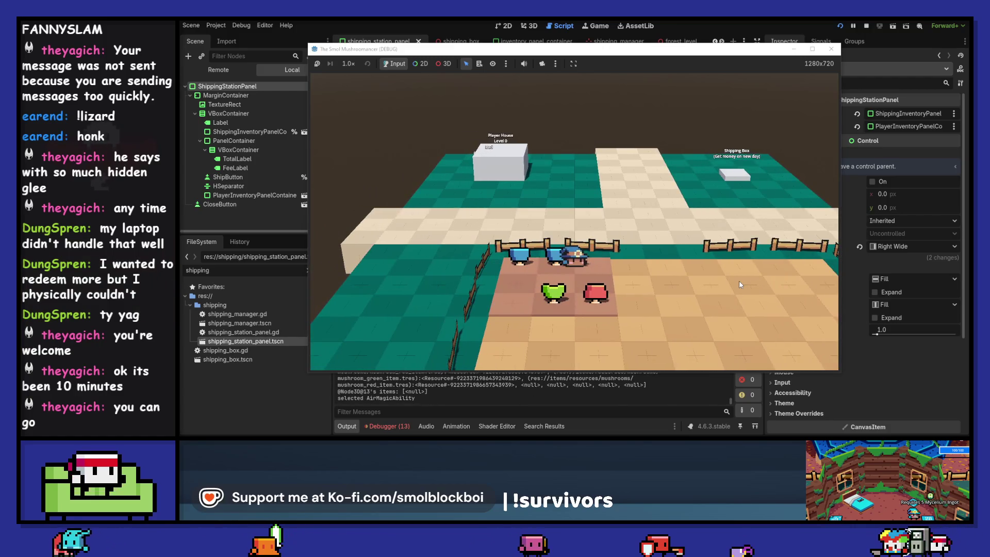
click(738, 281)
key(w)
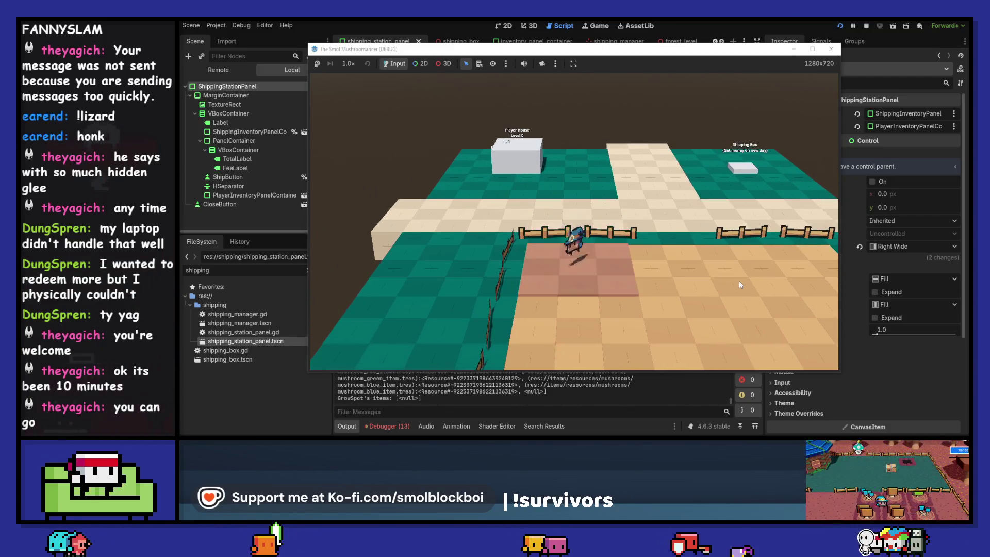
key(w)
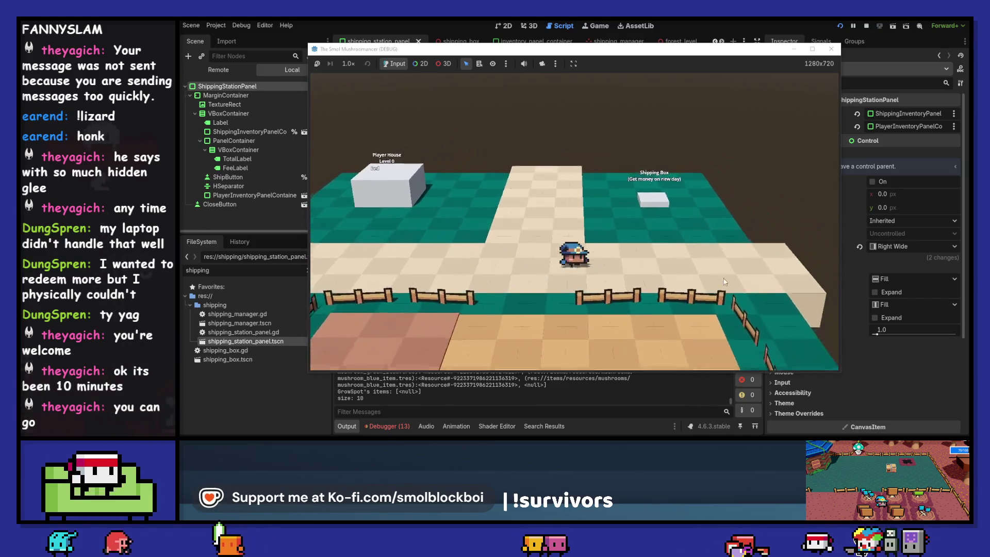
Queue the harvested mushrooms for shipping, close with Esc, and reopen to confirm they returned.
key(d)
click(698, 206)
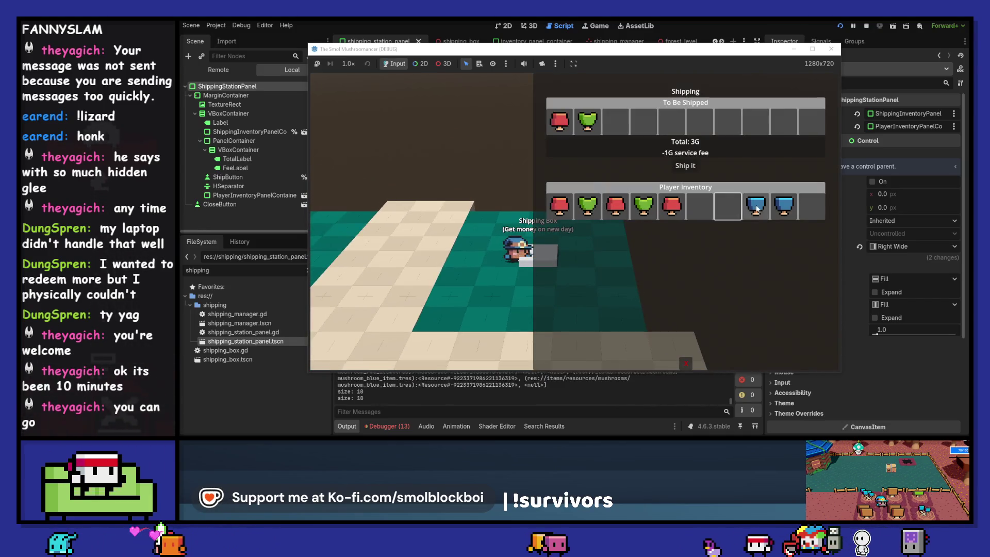
click(727, 206)
click(755, 206)
click(784, 206)
click(671, 207)
click(643, 206)
click(587, 206)
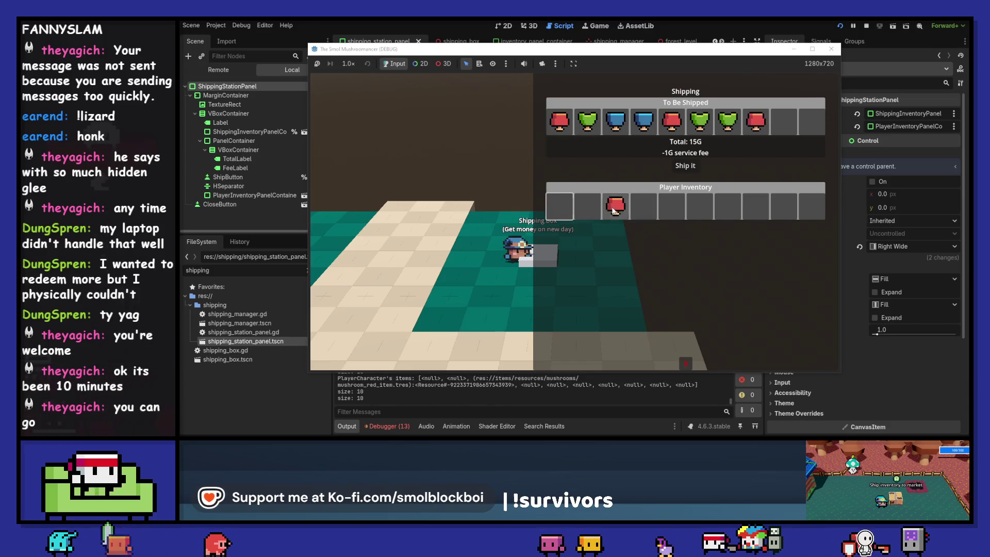
key(Escape)
key(e)
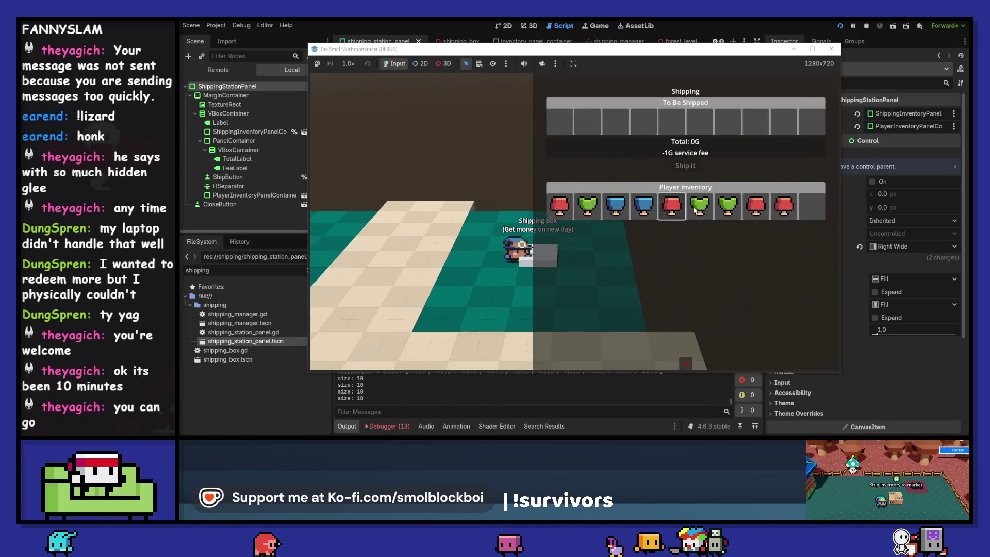
key(Escape)
Stop the game with F8, clear the output log, and clear the FileSystem filter.
key(s)
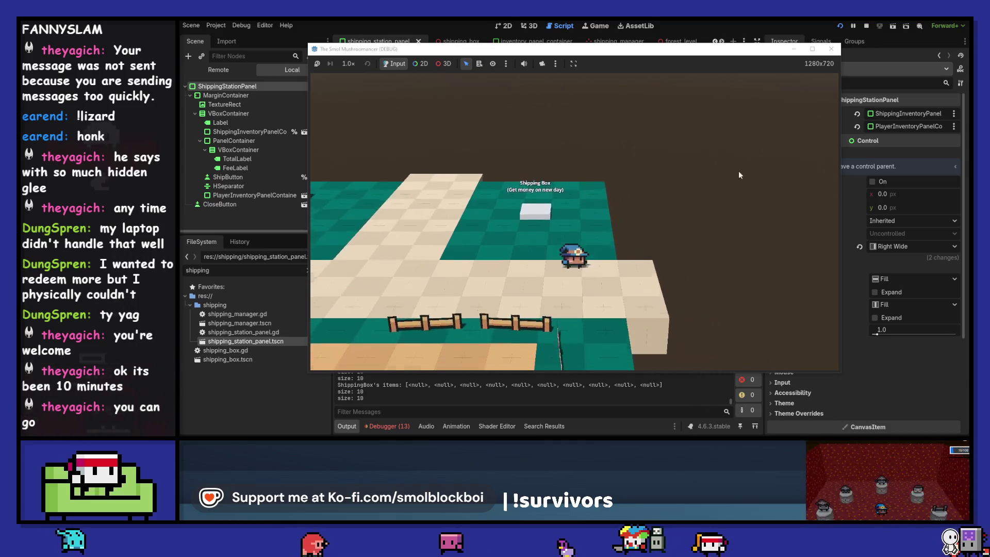
key(F8)
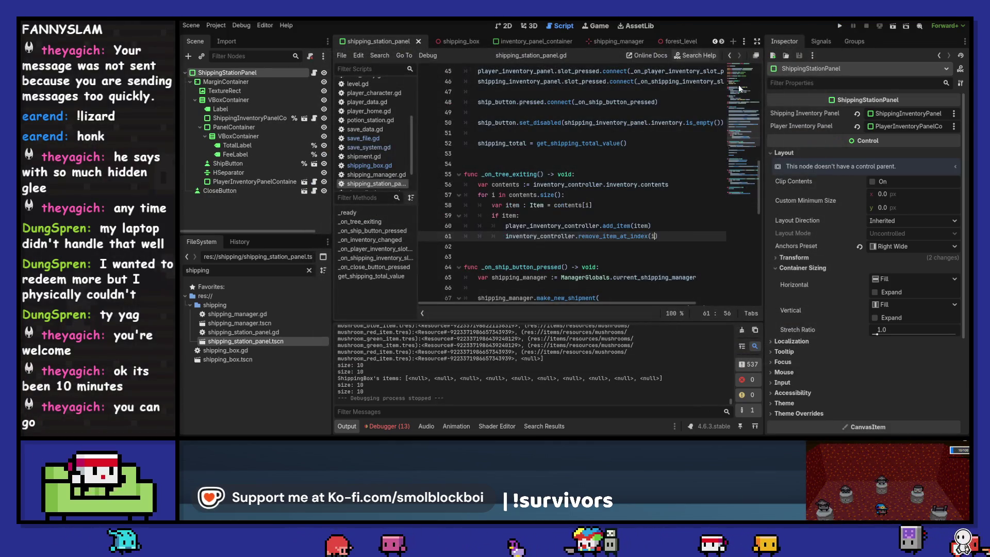
click(742, 330)
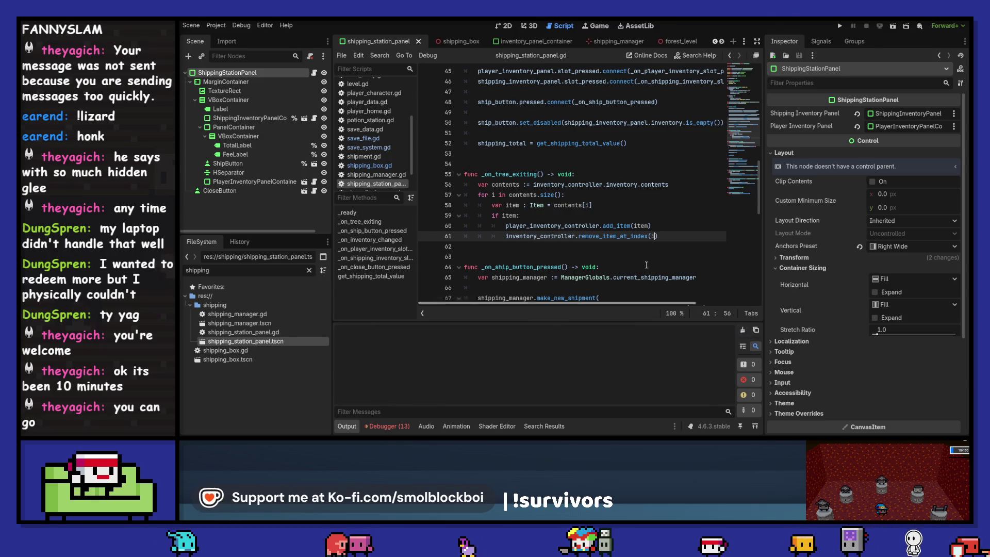
scroll(515, 248, up, 9)
click(308, 271)
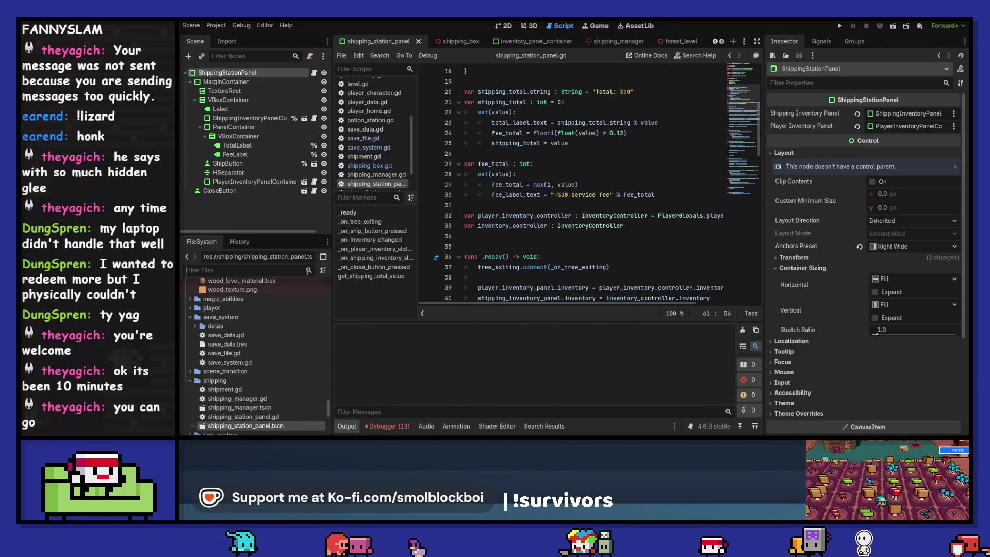
mouse_move(449, 438)
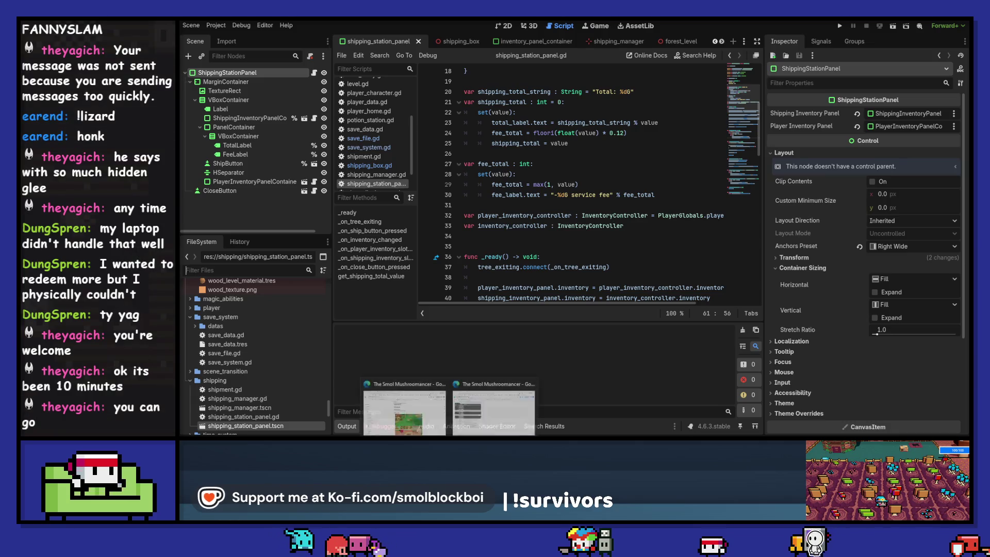